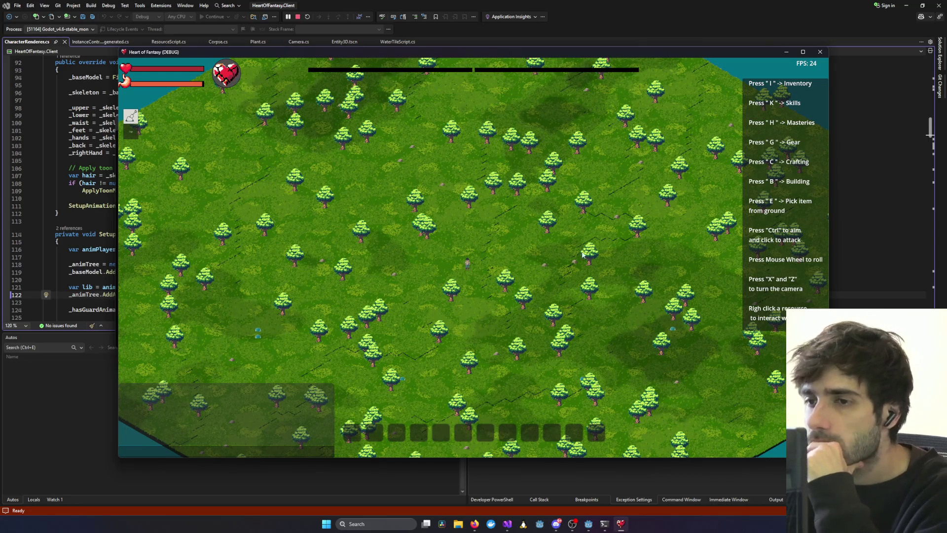
Zoom the running game's camera in close on the character standing in the grass.
scroll(449, 324, up, 5)
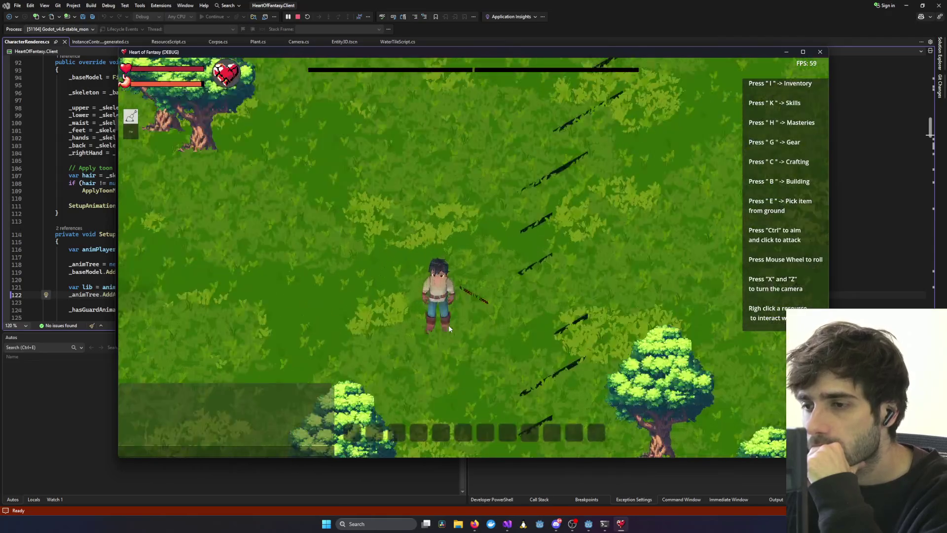
scroll(448, 324, up, 2)
scroll(449, 324, down, 4)
scroll(448, 324, up, 5)
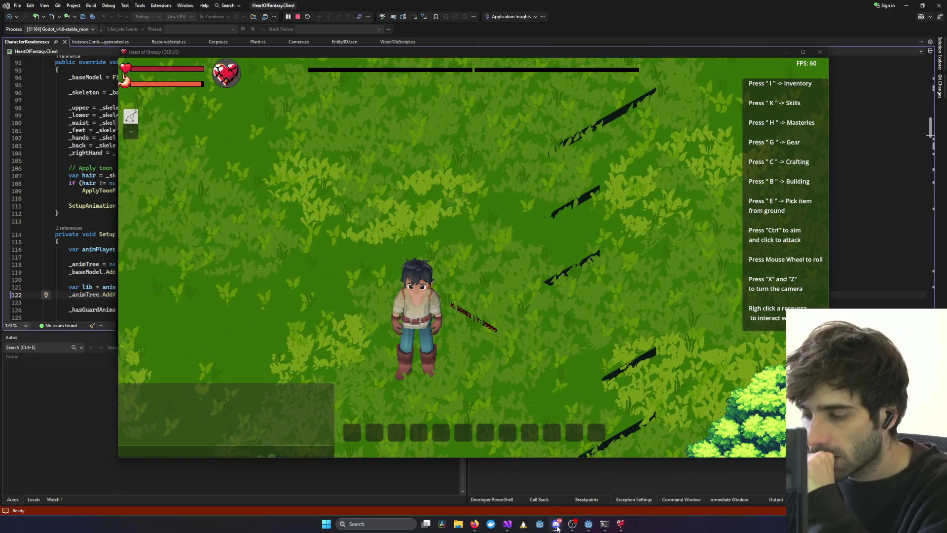
In the Player3D scene, inspect the BaseModel node and the RightHand bone attachment.
click(588, 523)
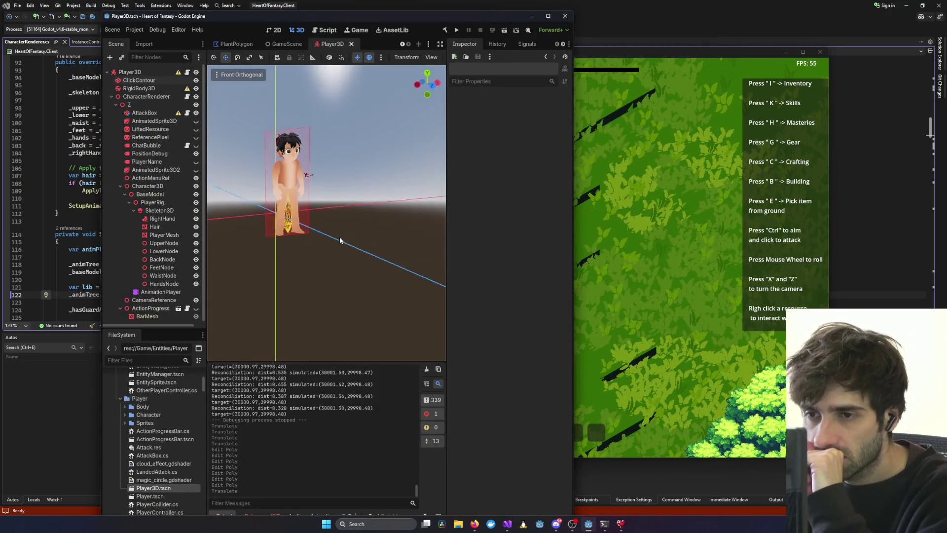
click(146, 195)
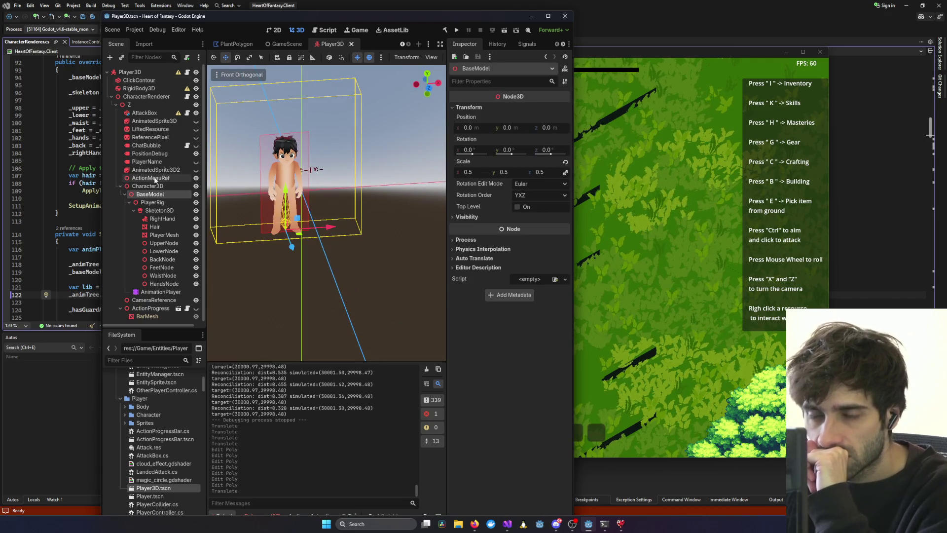
mouse_move(267, 257)
mouse_down()
mouse_move(292, 283)
mouse_move(321, 213)
mouse_up()
click(162, 219)
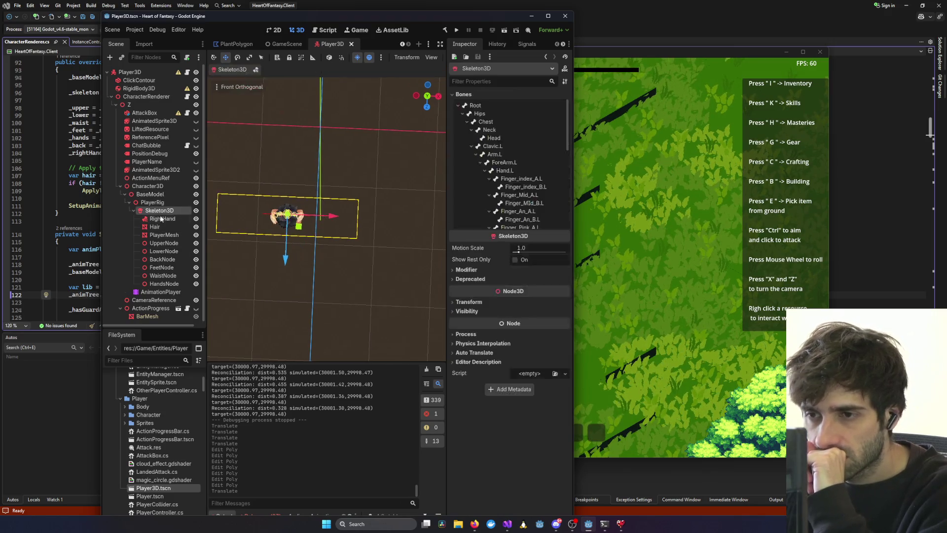
Move CameraReference to x −0.335, z 0.34, restore the front view, and minimize the editor.
click(150, 301)
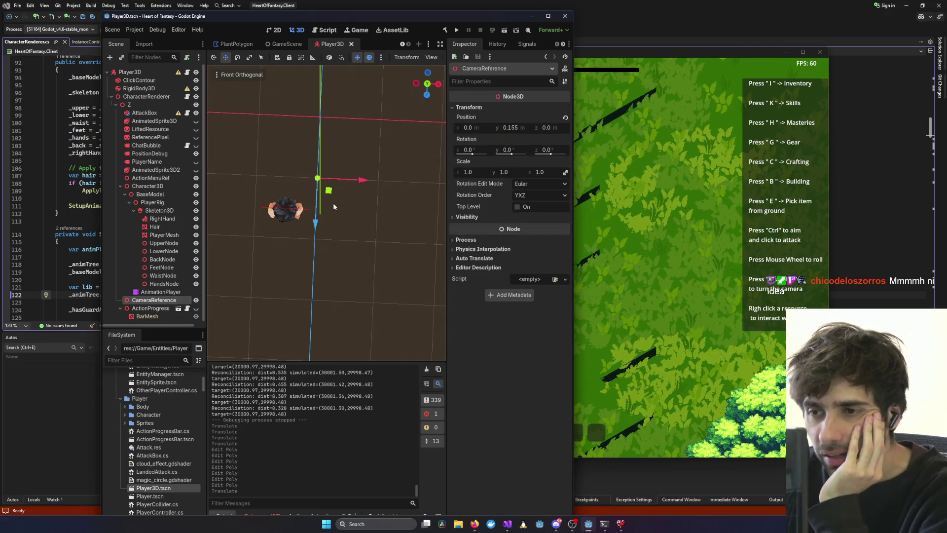
drag(331, 182, 309, 186)
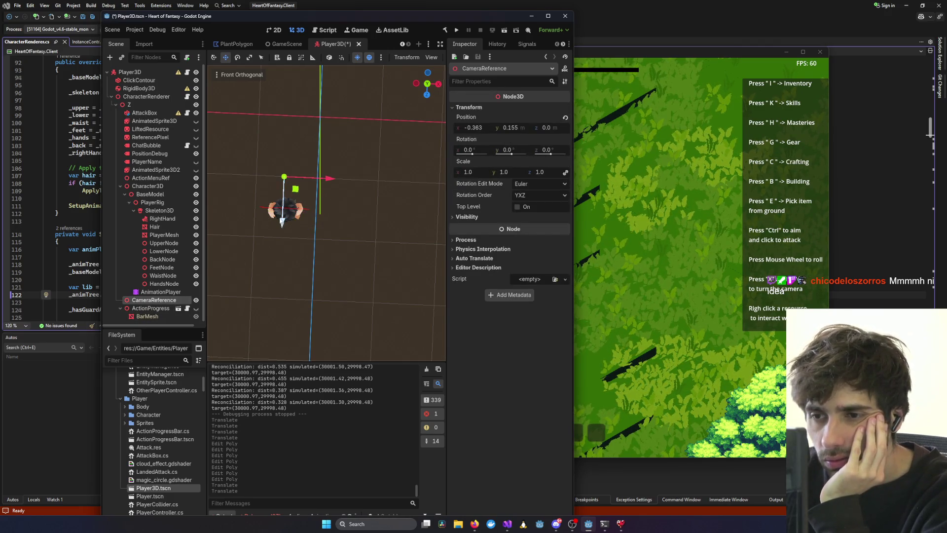
mouse_move(284, 251)
mouse_down()
mouse_move(384, 182)
mouse_move(372, 161)
mouse_move(332, 146)
mouse_move(357, 141)
mouse_up()
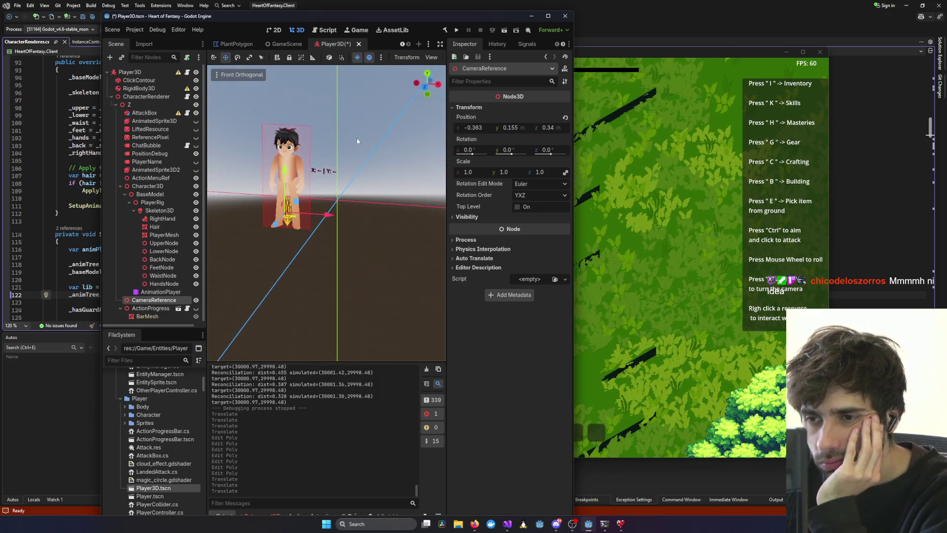
drag(284, 130, 286, 124)
mouse_move(341, 181)
mouse_down()
mouse_move(410, 172)
mouse_move(299, 247)
mouse_move(322, 285)
mouse_move(335, 212)
mouse_up()
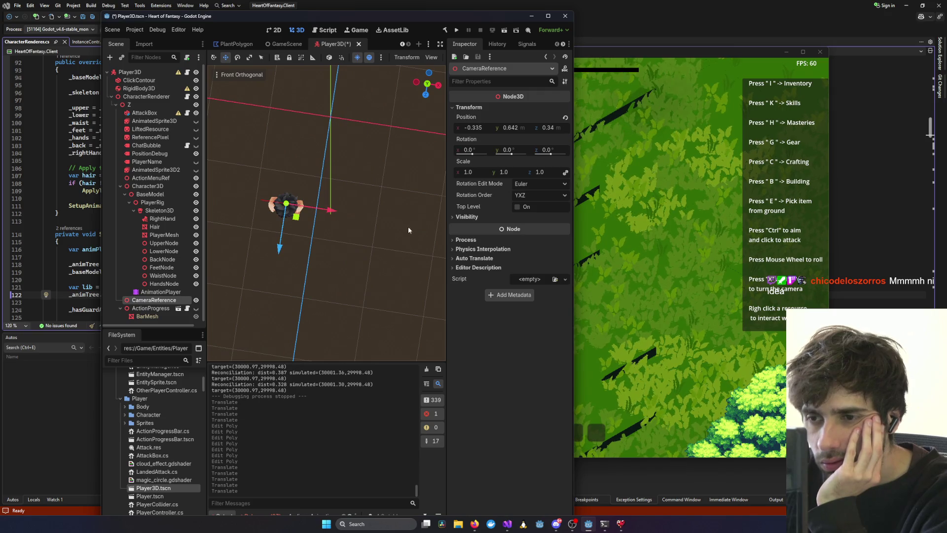
key(KP_1)
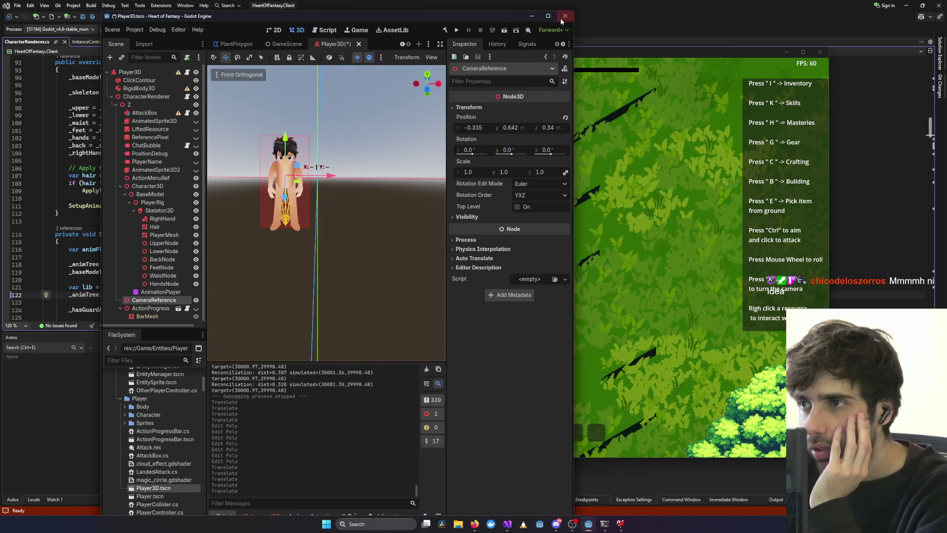
click(587, 524)
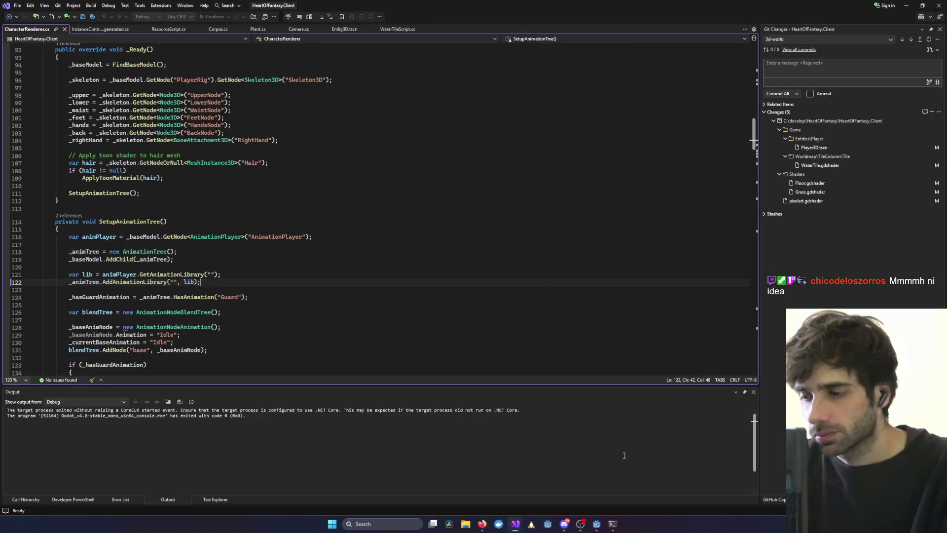
Close the running game and relaunch Heart of Fantasy from Visual Studio with the debugger.
click(596, 524)
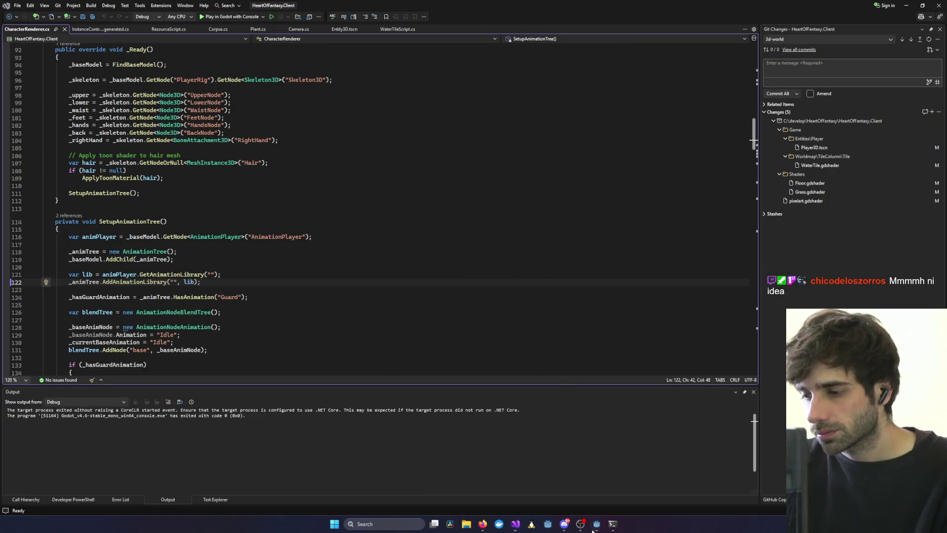
click(671, 179)
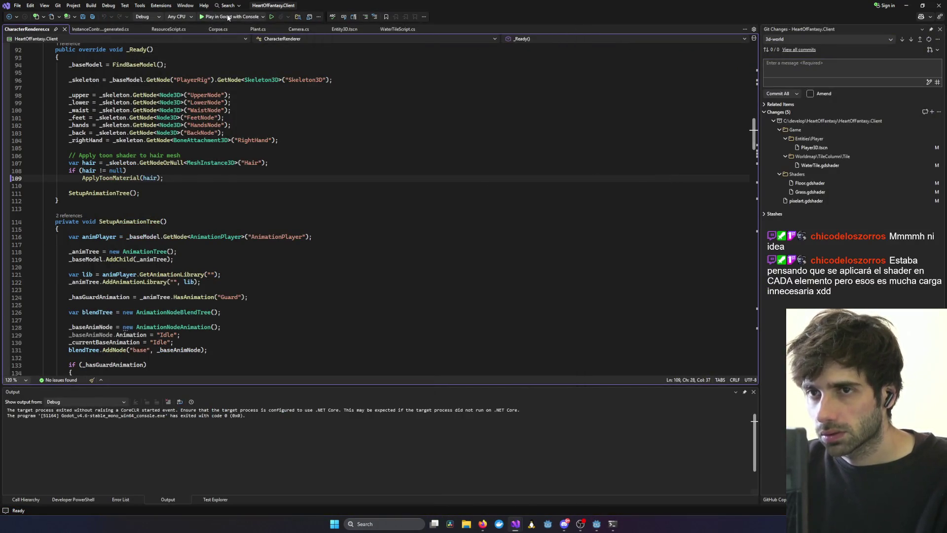
click(228, 16)
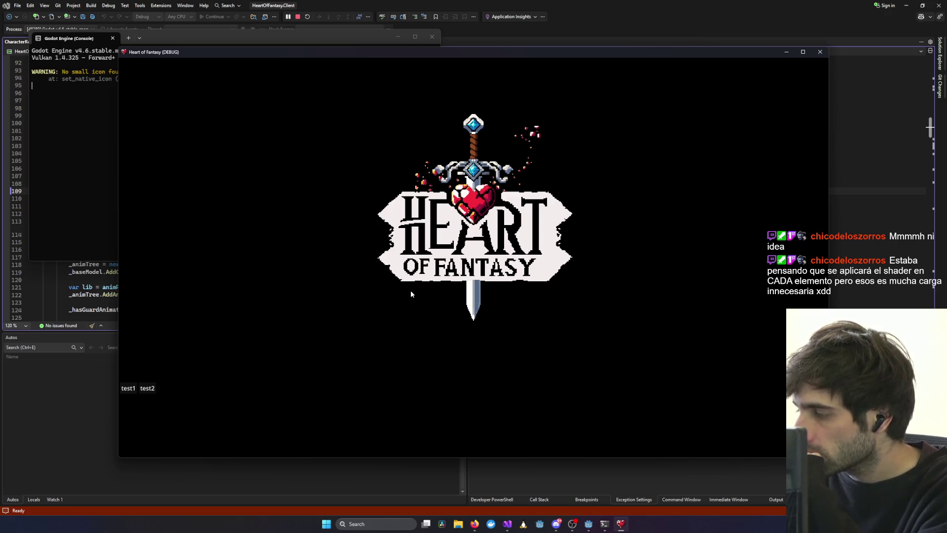
Log in with the test account, enter the world with the existing character, and walk.
click(134, 389)
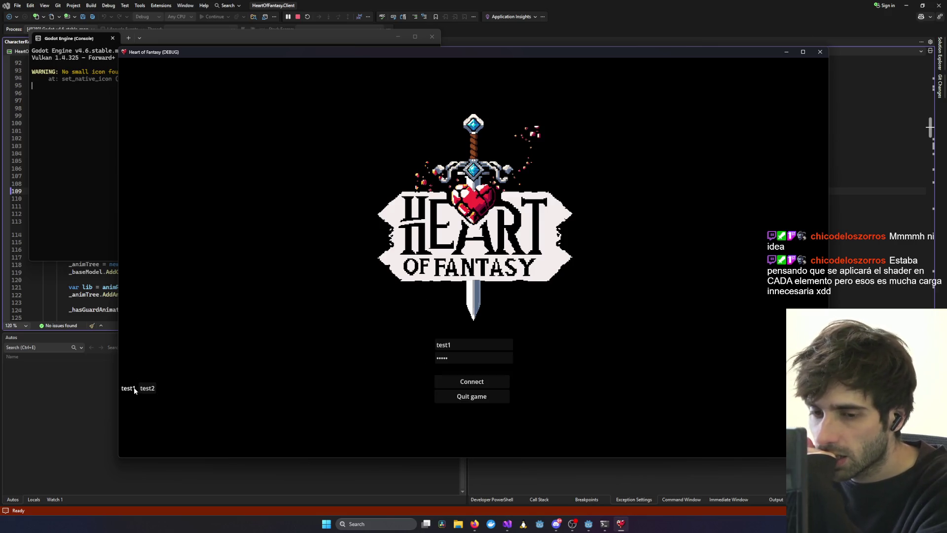
click(476, 382)
click(183, 328)
click(241, 219)
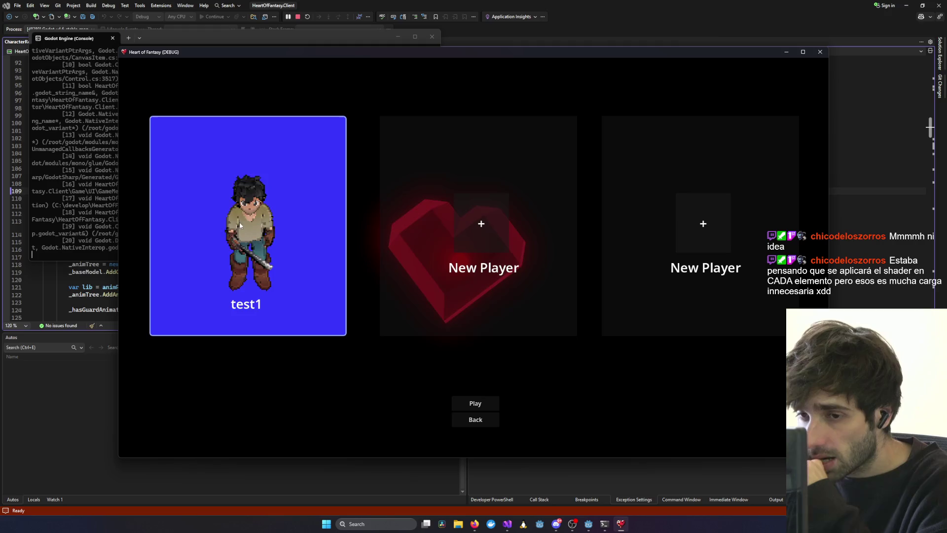
click(487, 404)
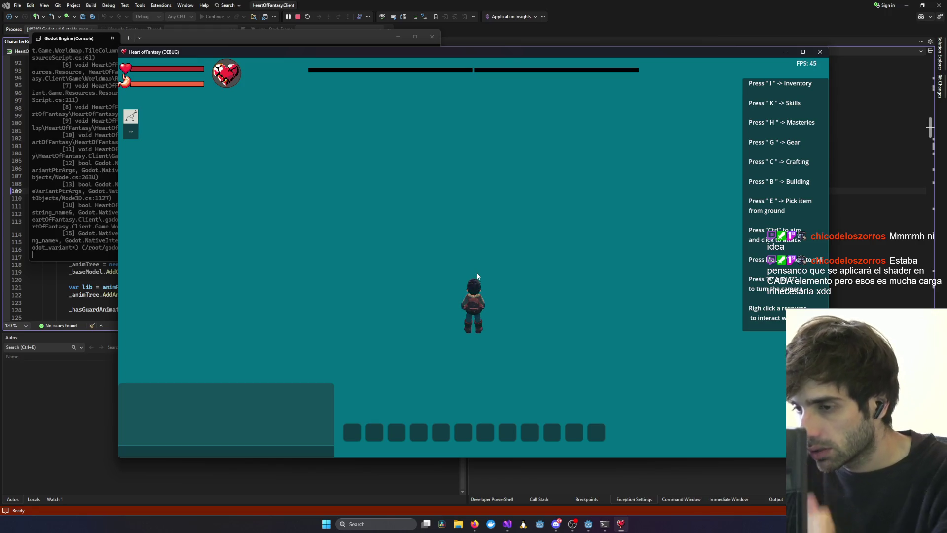
key(d)
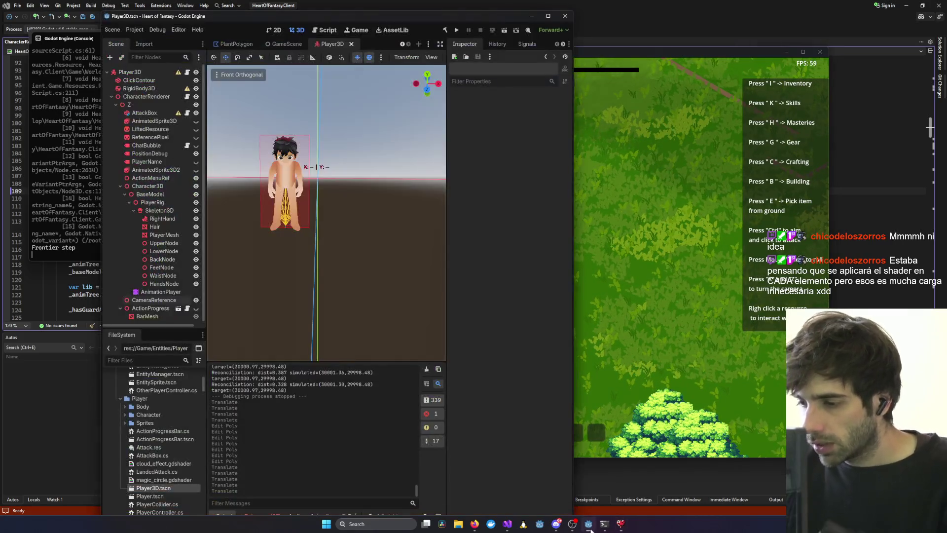
Close the Visual Studio-launched game and run the project from the Godot editor.
click(821, 52)
click(820, 53)
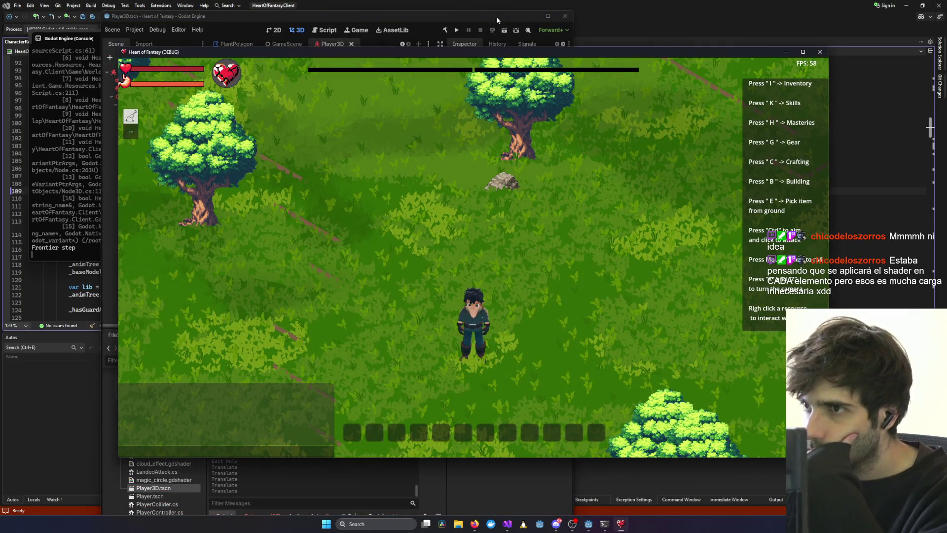
click(456, 31)
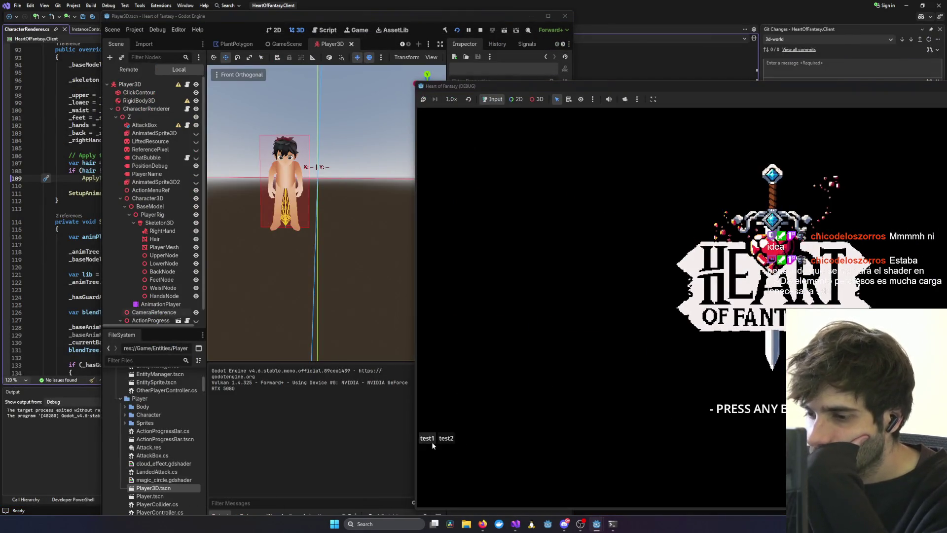
Enter the game world, then tile the game on the right and the editor on the left.
click(713, 340)
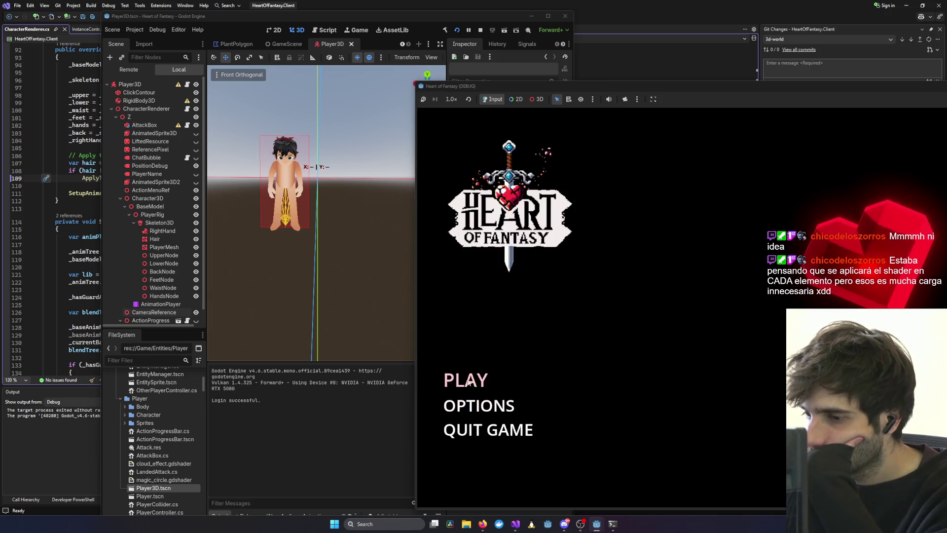
key(Return)
key(Return)
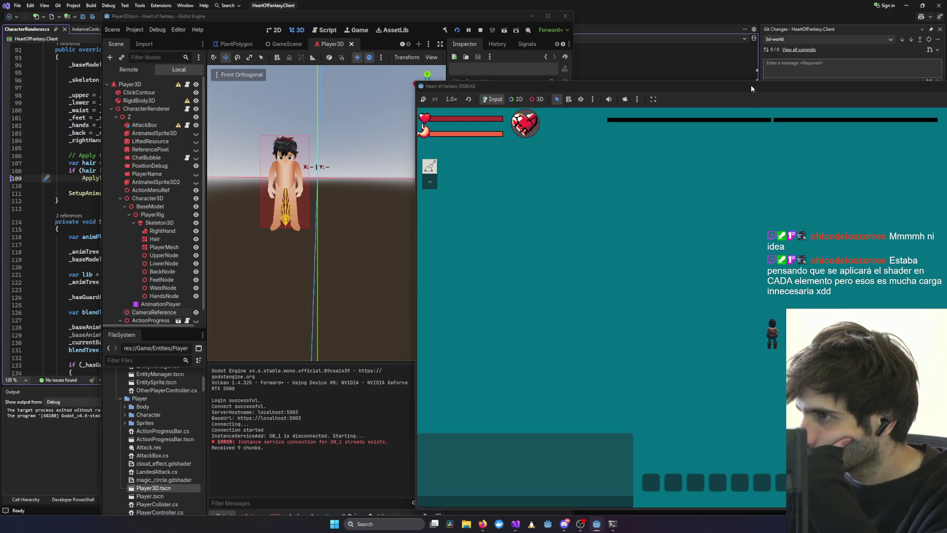
mouse_move(751, 84)
mouse_down()
mouse_move(693, 67)
mouse_move(914, 132)
mouse_move(946, 130)
mouse_up()
click(106, 76)
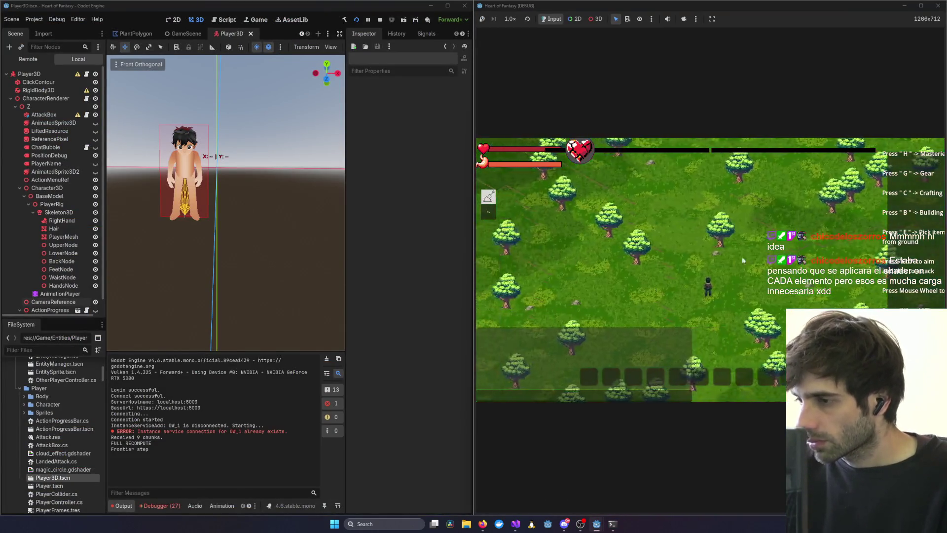
Lower CameraReference along y to -0.387, checking the result by zooming the game camera.
scroll(720, 265, down, 3)
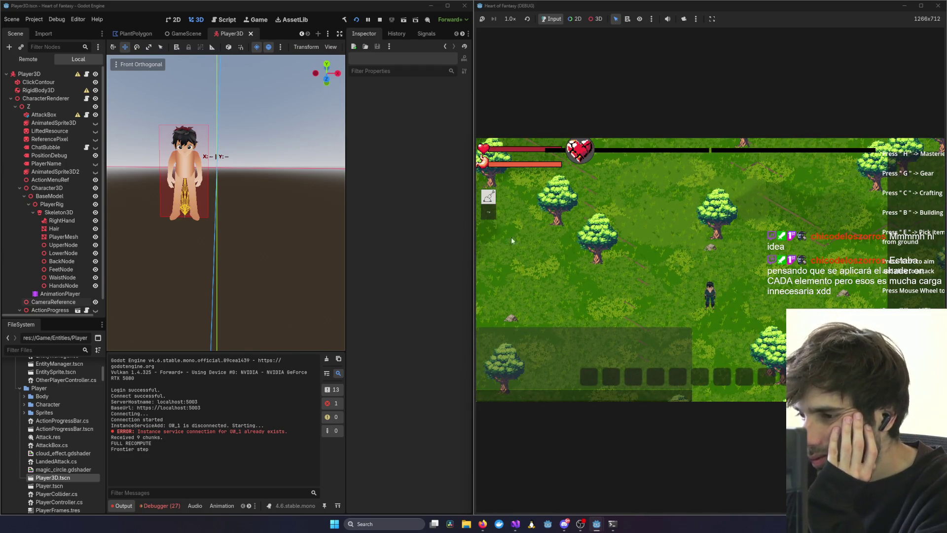
scroll(534, 244, up, 3)
click(52, 302)
drag(184, 122, 184, 173)
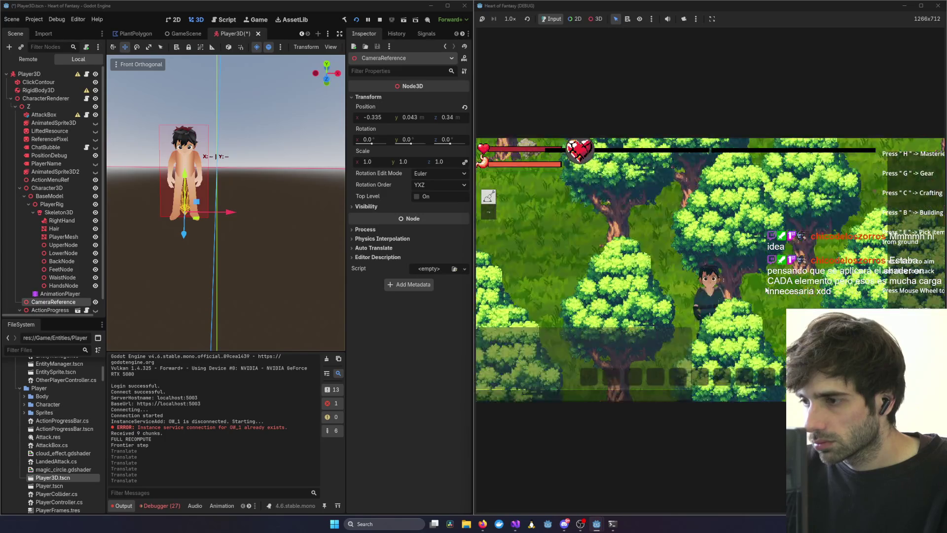
scroll(766, 290, down, 5)
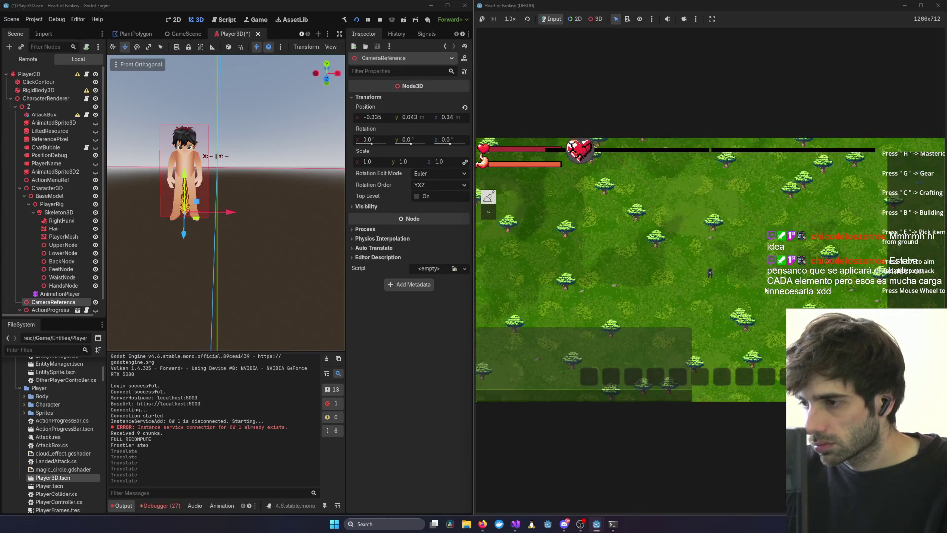
scroll(766, 290, up, 5)
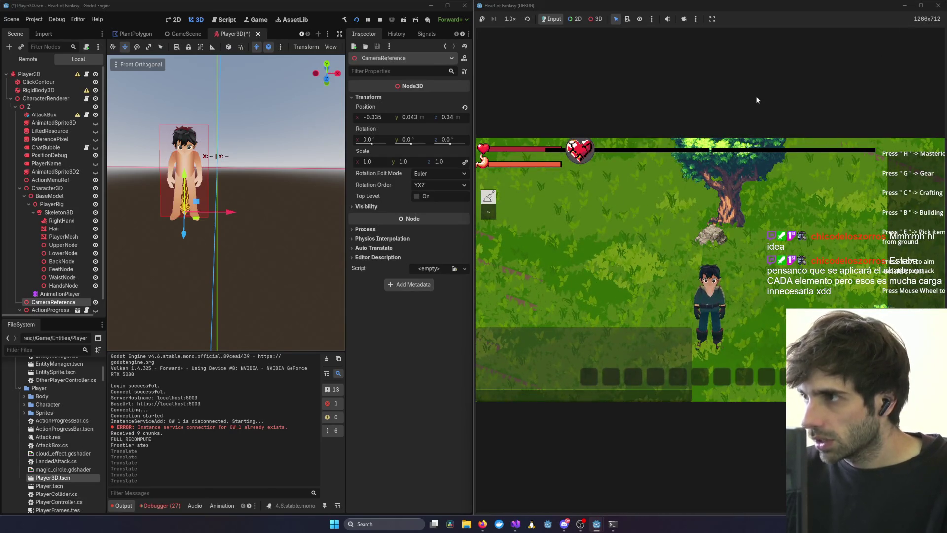
drag(184, 174, 184, 209)
Walk the character, zoom in and out, and maximize the game window to 1920x1080.
click(727, 229)
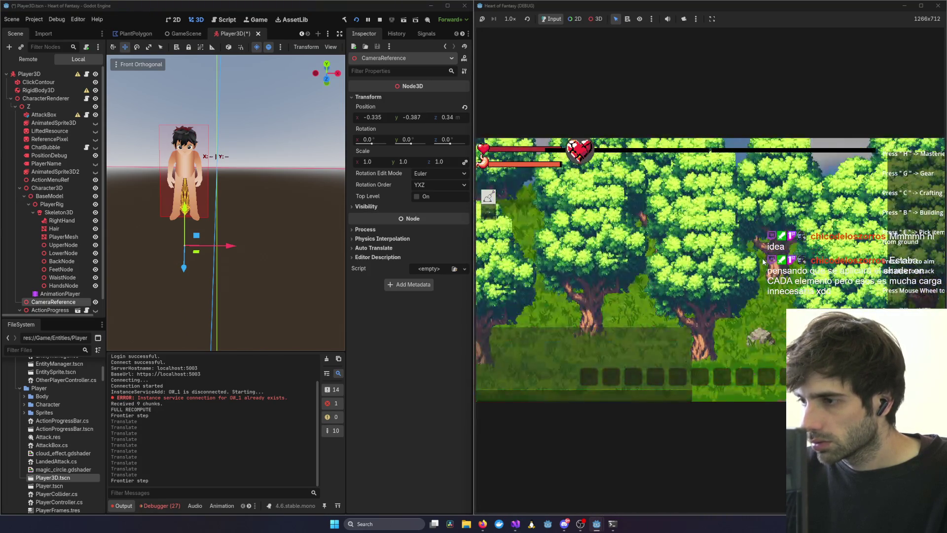
scroll(761, 262, down, 3)
scroll(761, 262, down, 3)
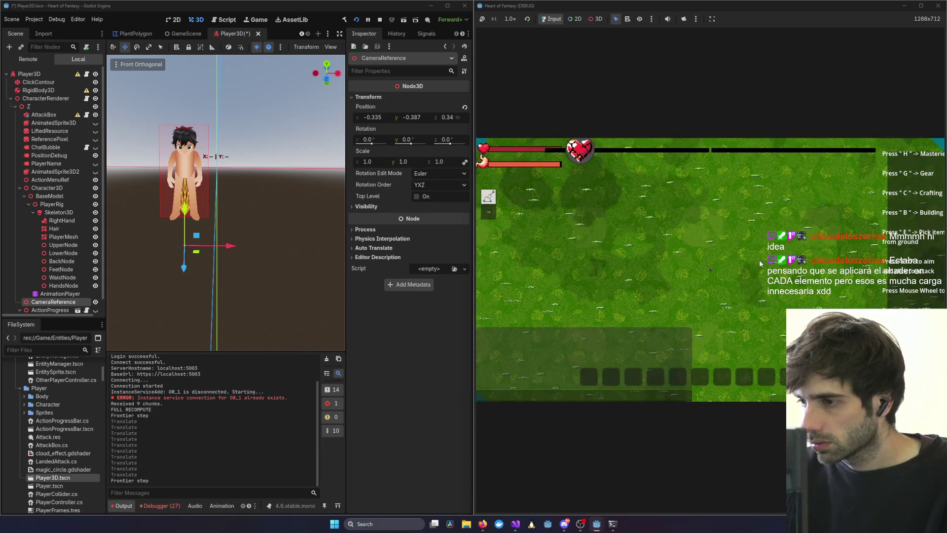
scroll(759, 264, up, 6)
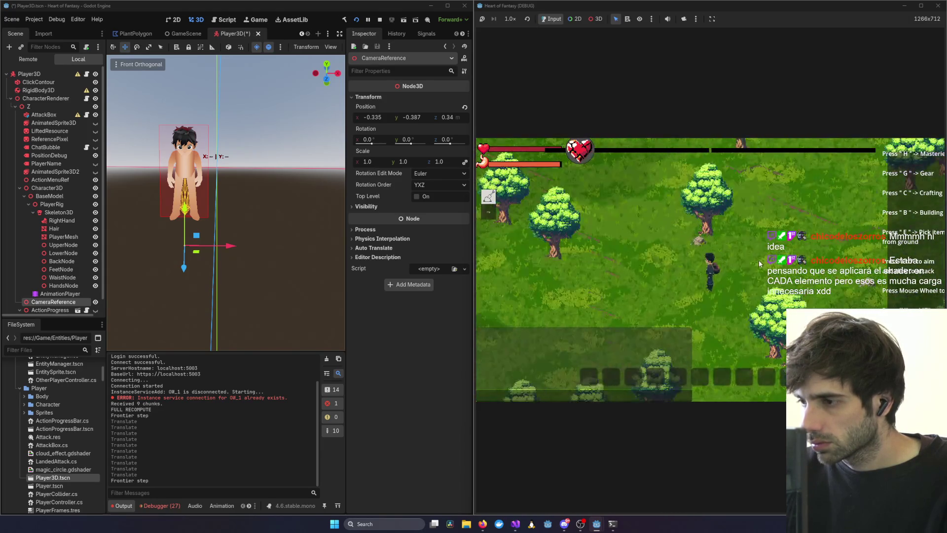
scroll(759, 261, down, 5)
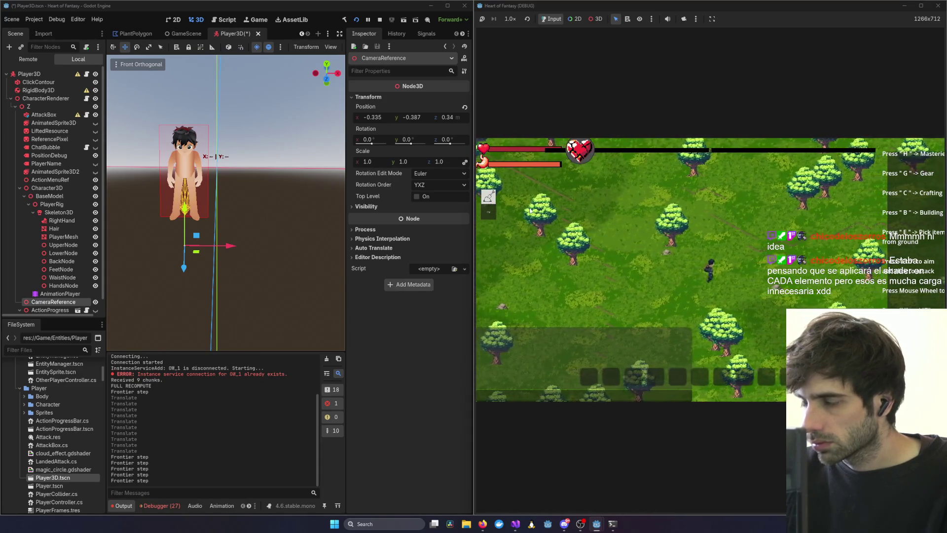
click(918, 6)
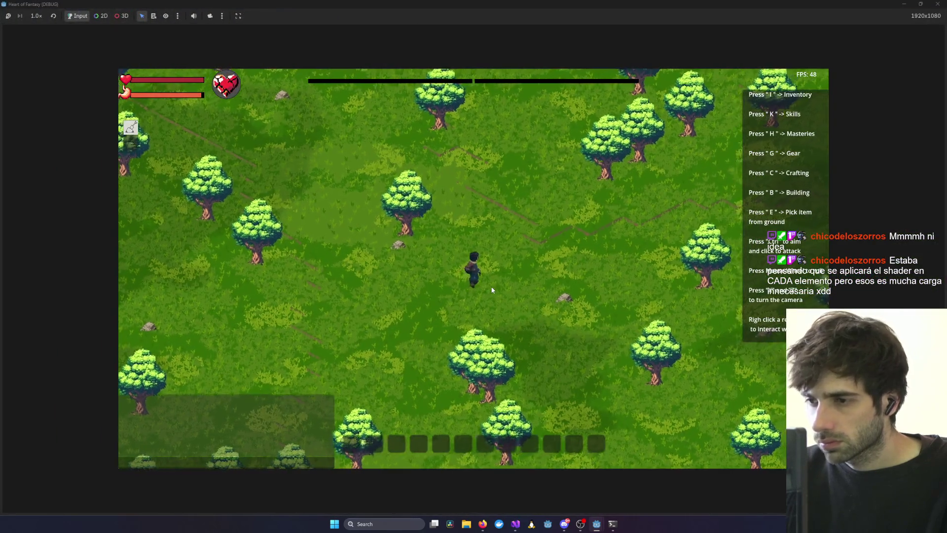
Test-play the game: walk forward, attack, and switch back and forth with the editor.
scroll(493, 290, up, 5)
key(w)
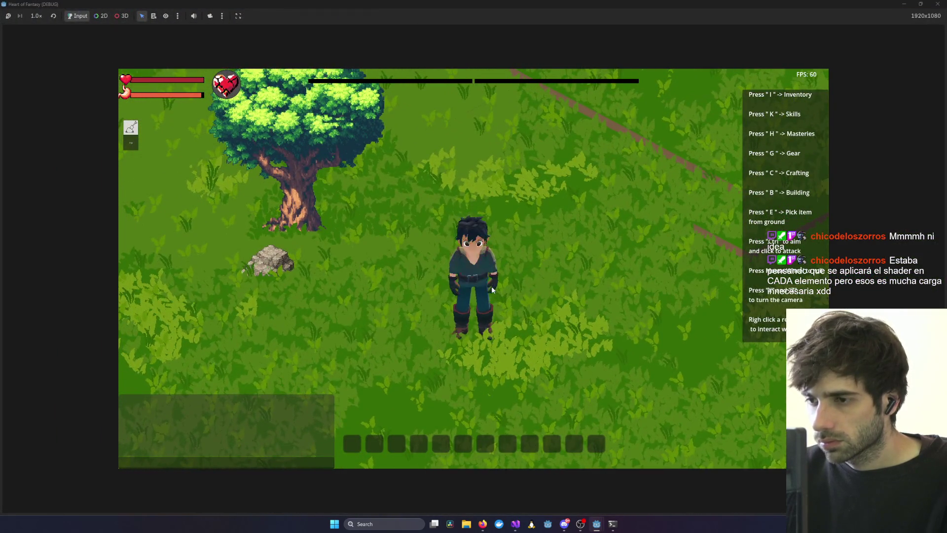
key(alt+Tab)
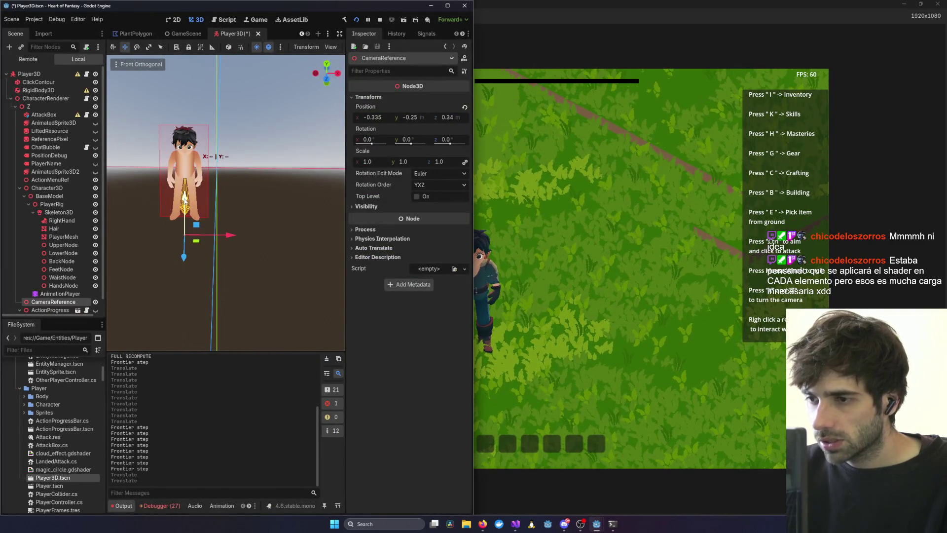
click(586, 256)
key(alt+Tab)
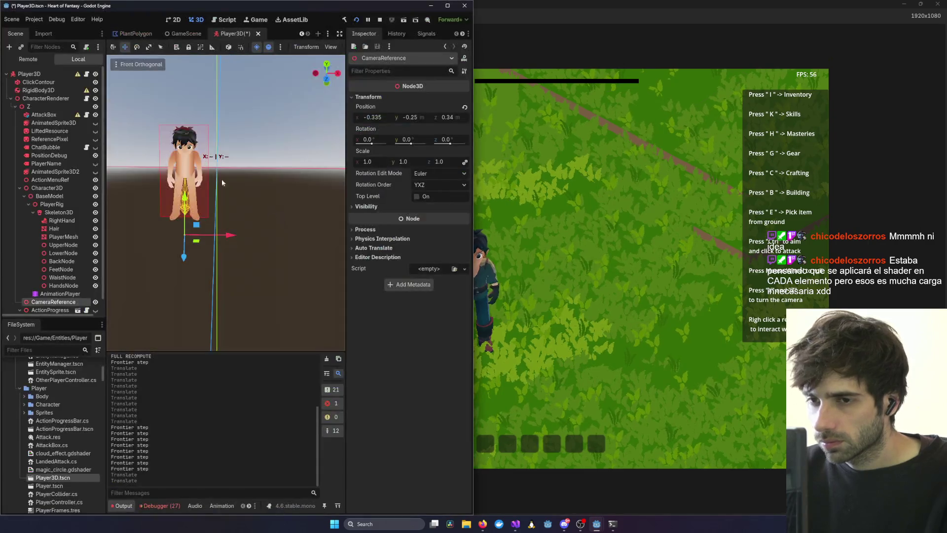
click(594, 242)
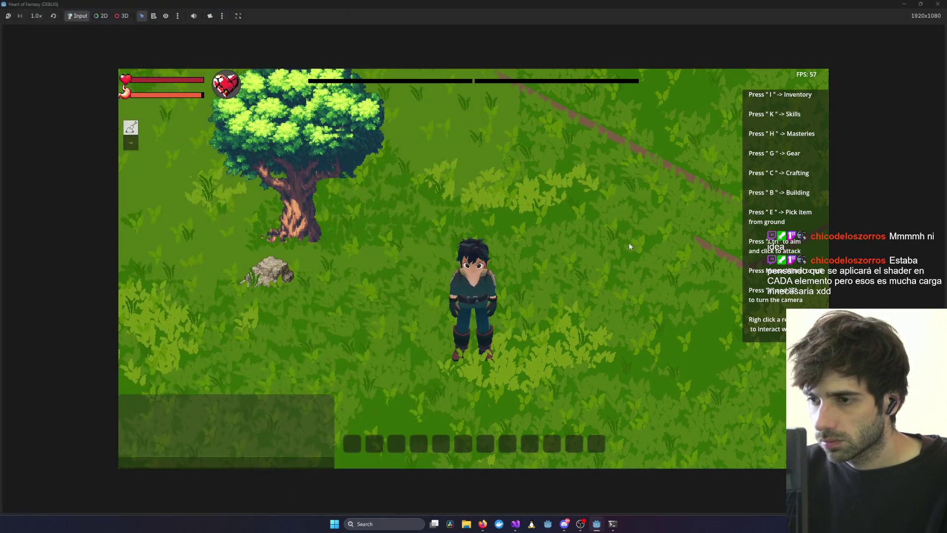
scroll(629, 246, down, 3)
scroll(629, 248, up, 3)
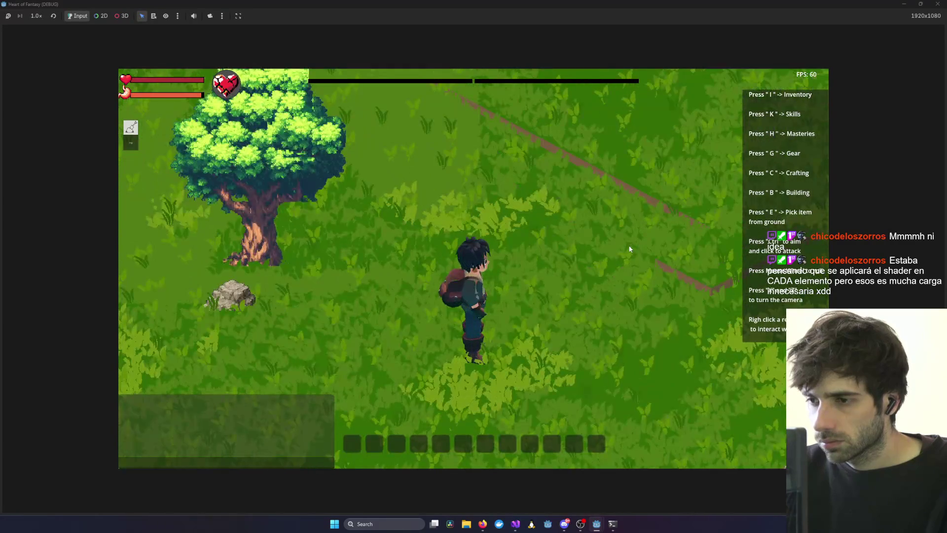
click(560, 265)
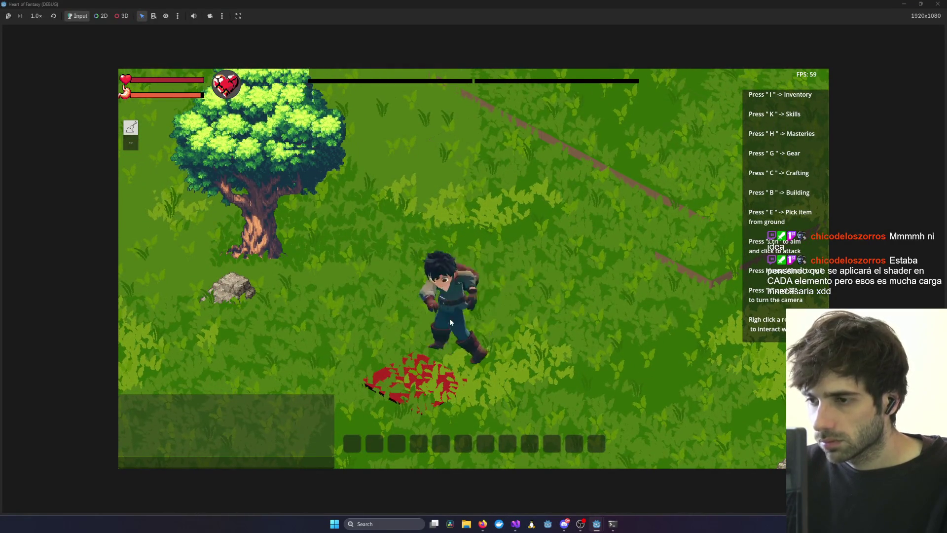
Stop the running game with F8 and save the Player3D scene.
key(alt+Tab)
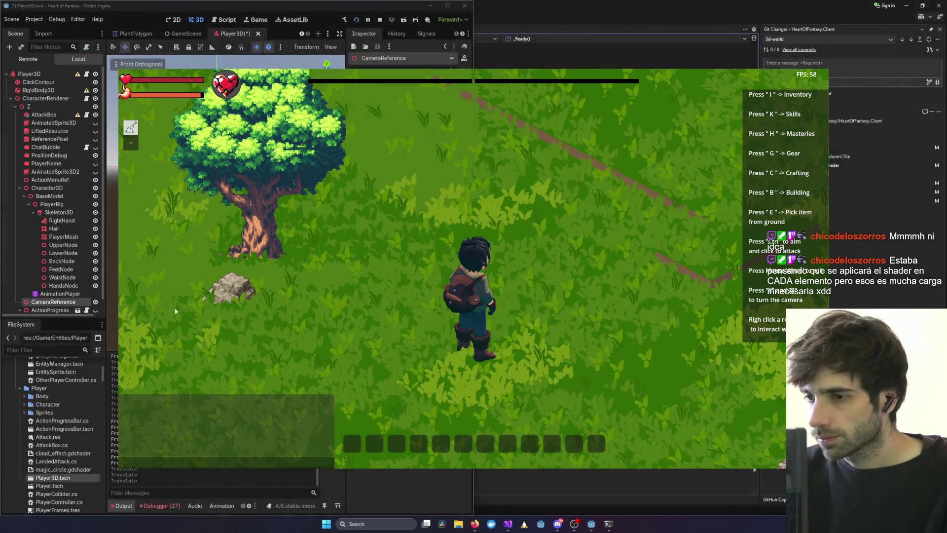
key(F8)
key(ctrl+s)
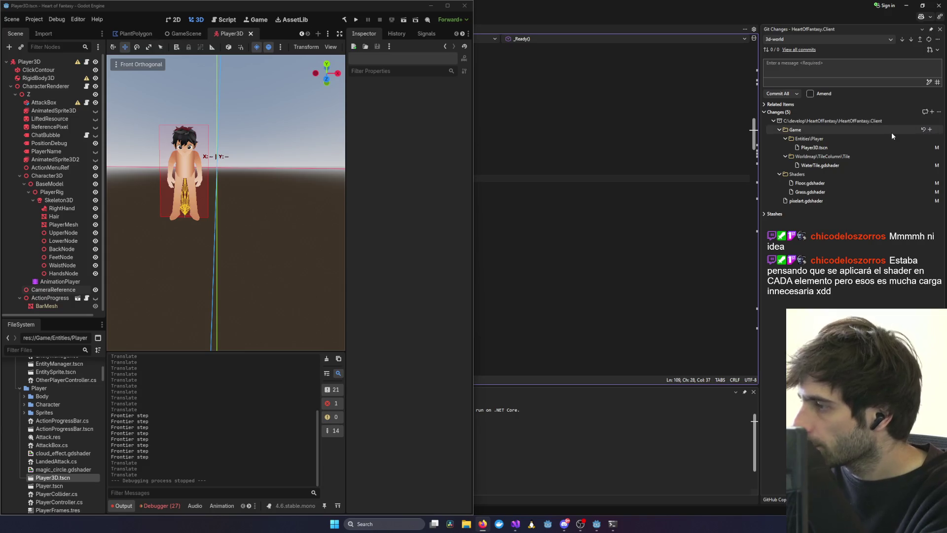
Review CharacterRenderer's _Ready method at line 111 and the pixelart.gdshader diff.
click(588, 135)
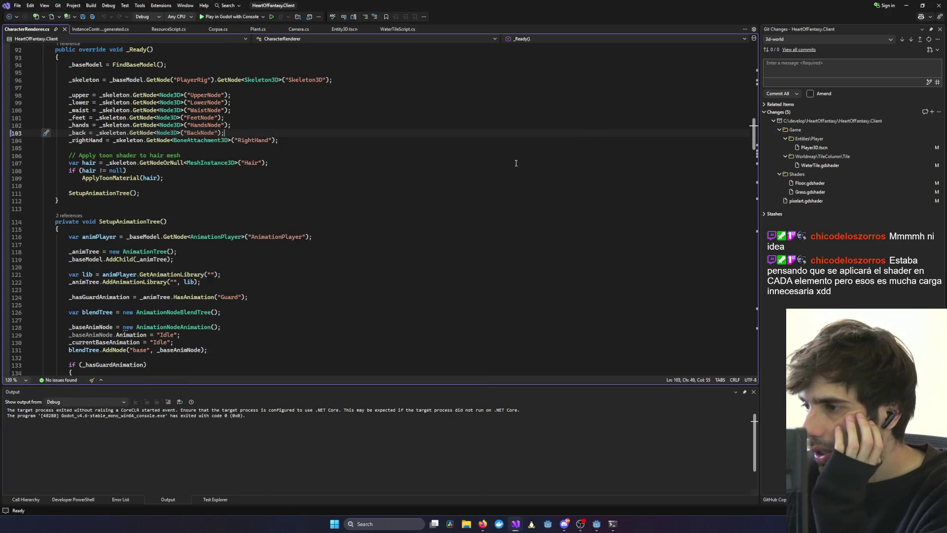
click(527, 191)
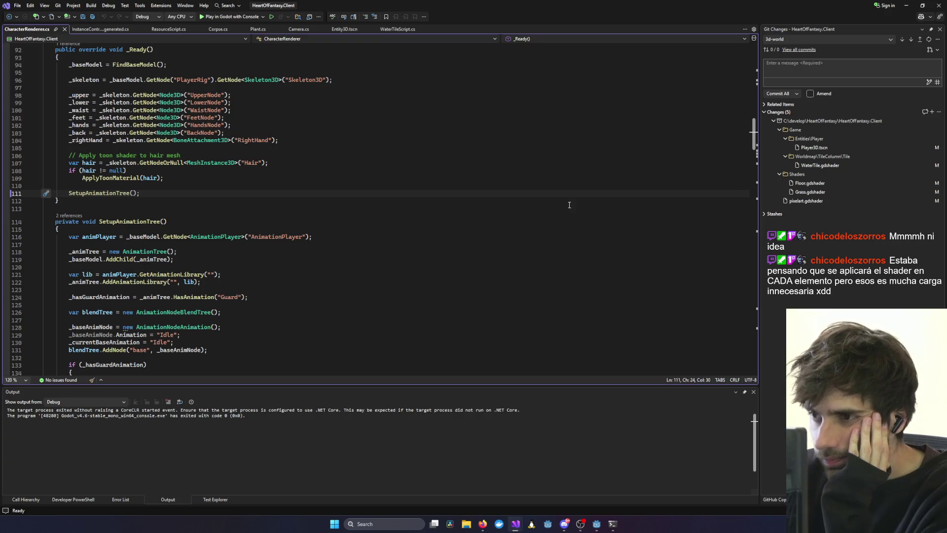
click(835, 69)
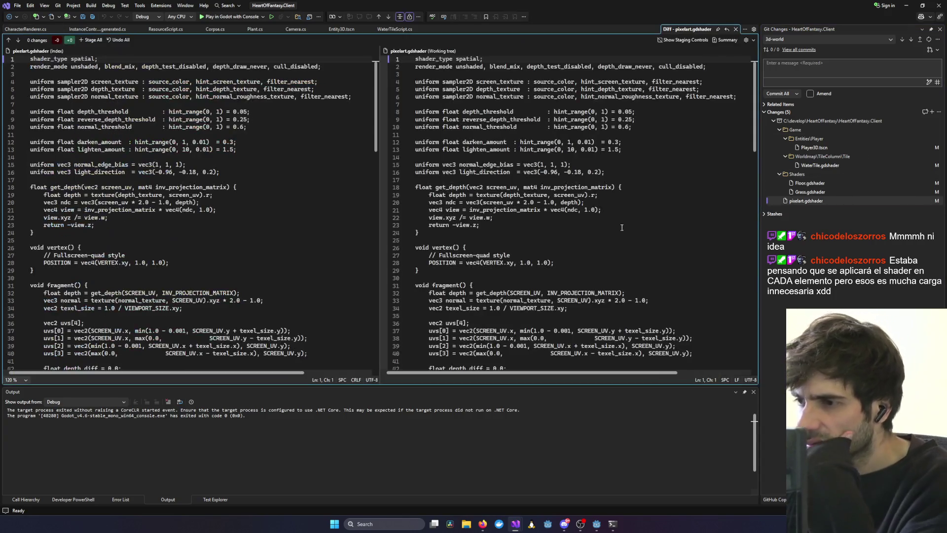
scroll(587, 233, down, 20)
scroll(587, 232, up, 20)
Review Grass, WaterTile, Player3D.tscn and Floor diffs, then commit all as 'fixed player camera and position'.
click(880, 196)
scroll(692, 163, down, 20)
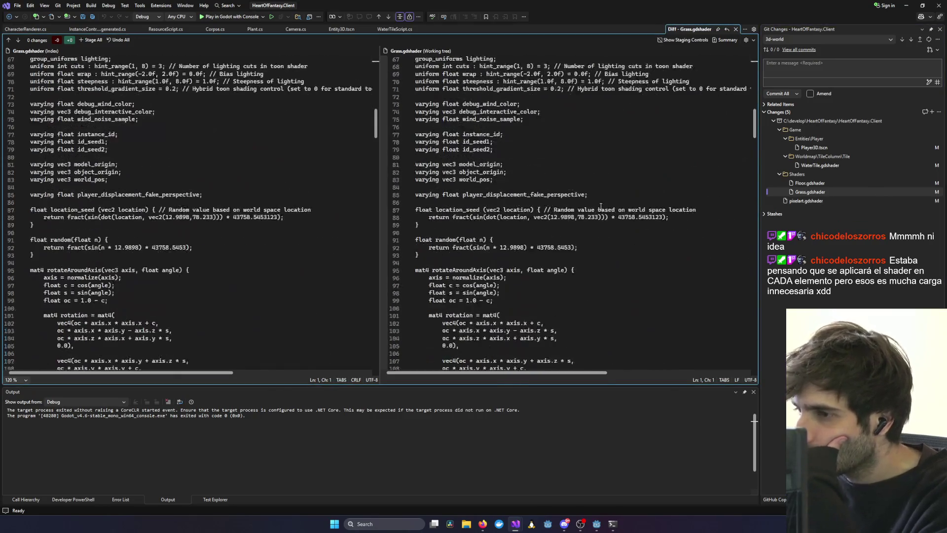
scroll(754, 143, down, 15)
scroll(744, 276, up, 14)
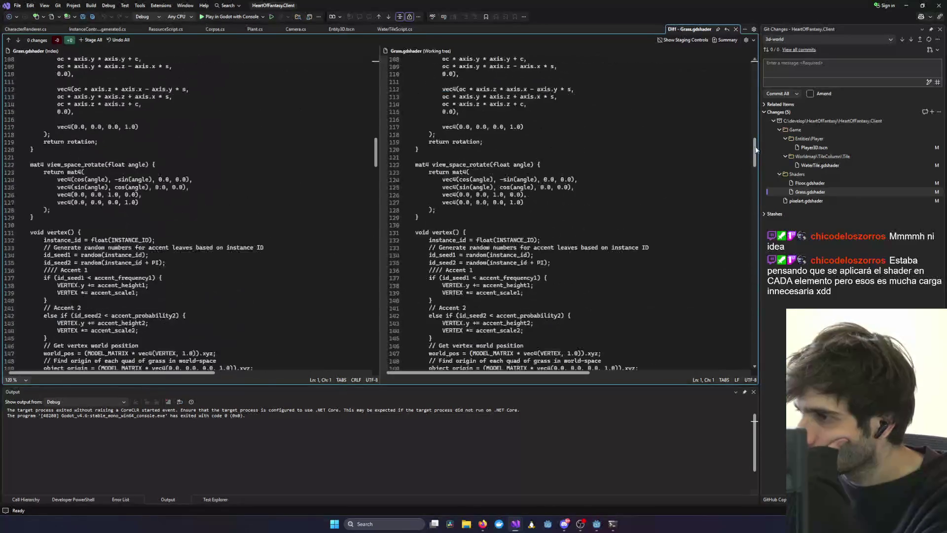
click(822, 165)
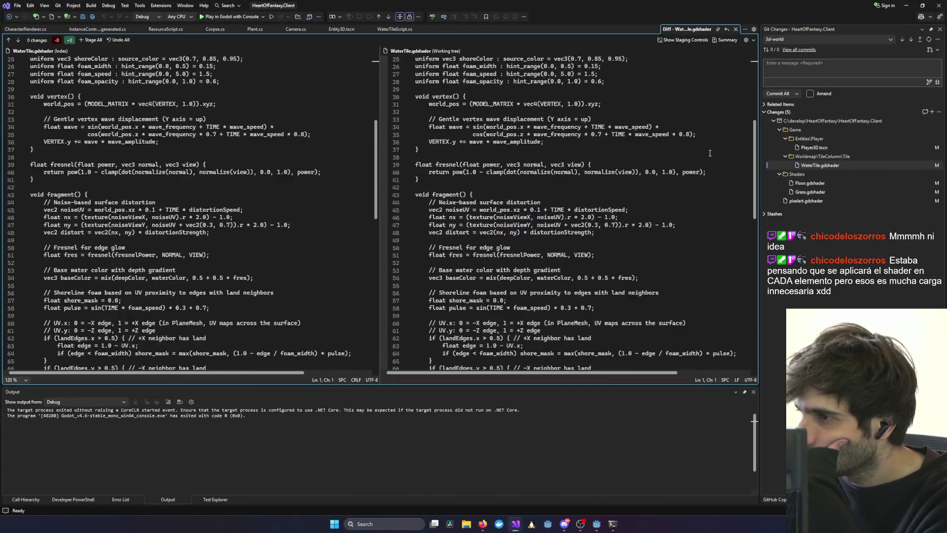
click(814, 148)
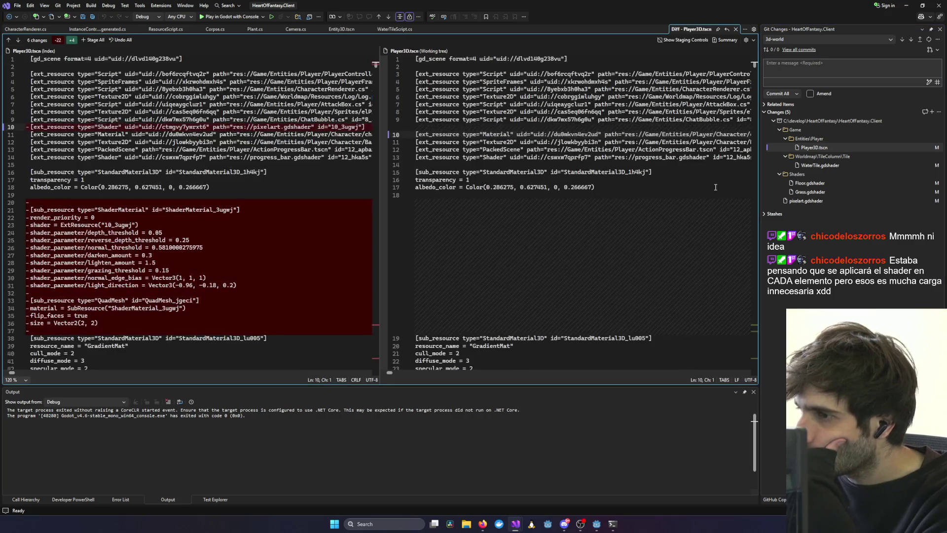
click(838, 183)
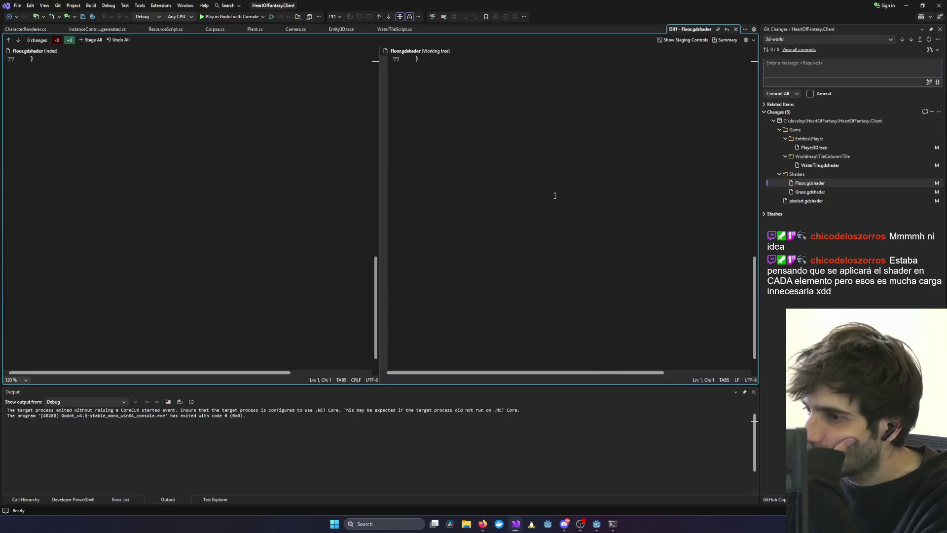
click(858, 77)
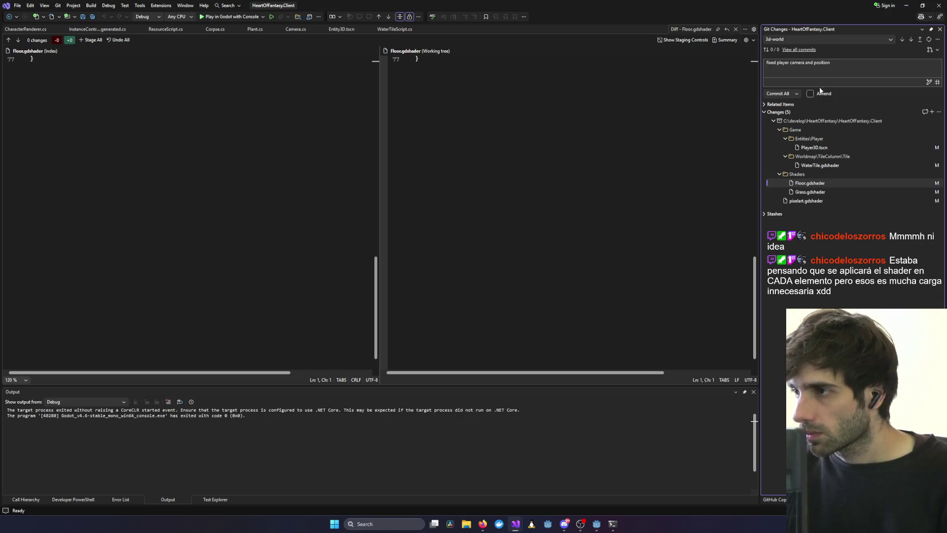
click(905, 6)
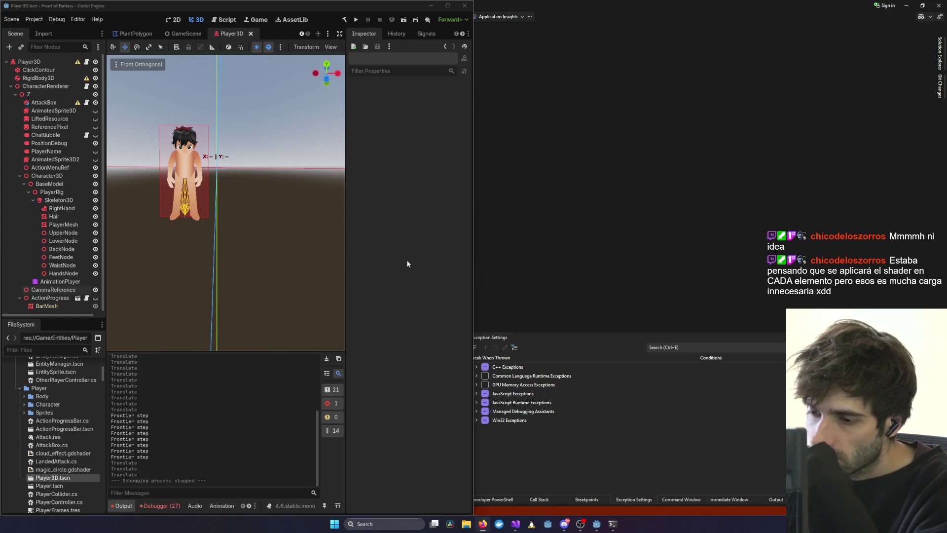
Zoom out and orbit the 3D viewport to view the Player3D character at an angle.
mouse_move(611, 525)
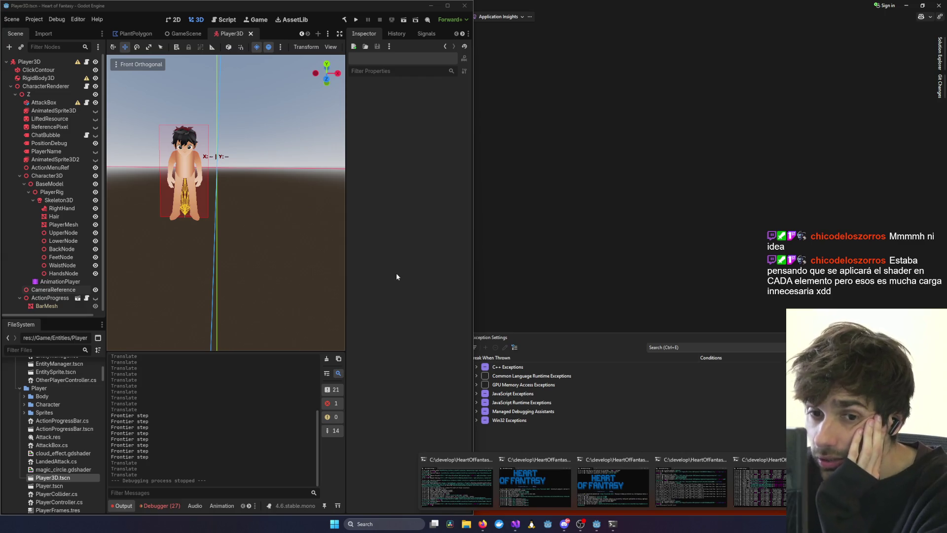
scroll(179, 241, down, 5)
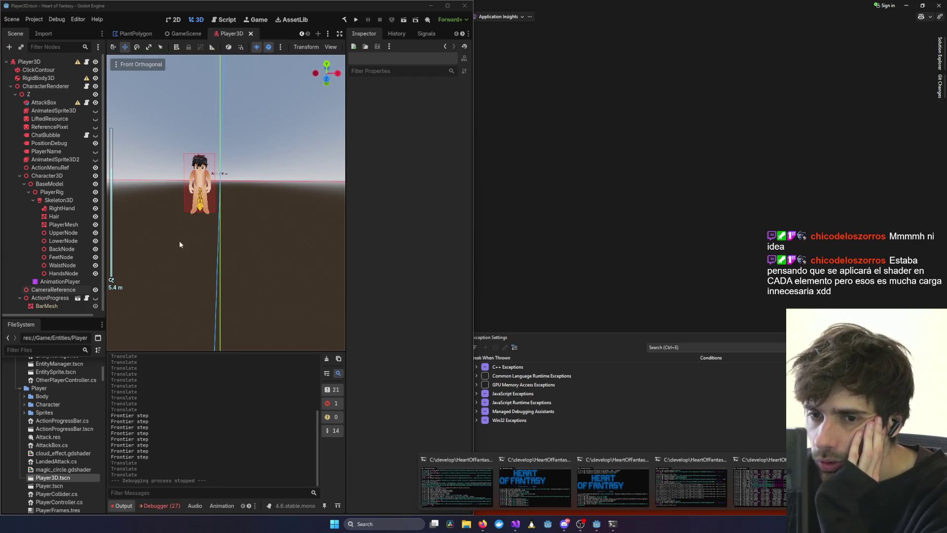
mouse_move(179, 241)
mouse_down()
mouse_move(212, 240)
mouse_move(113, 231)
mouse_move(129, 230)
mouse_up()
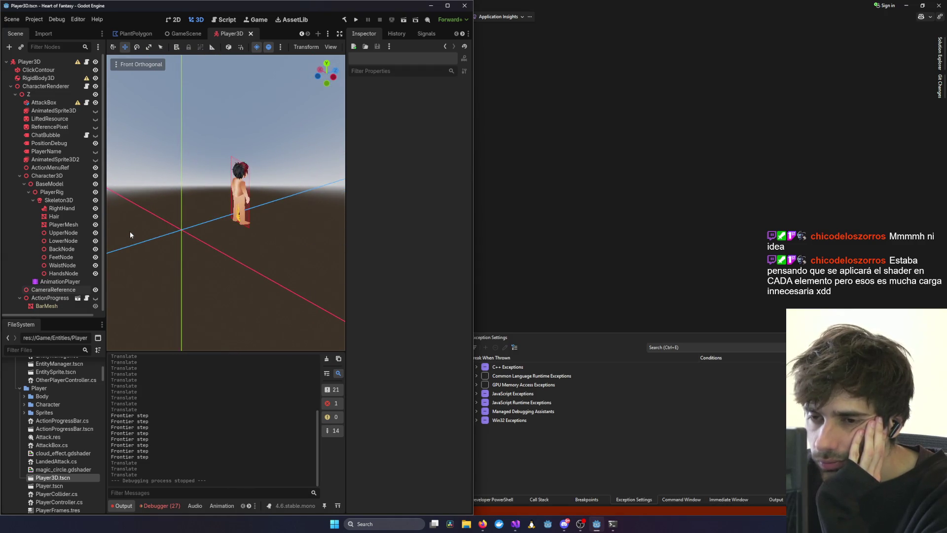
click(533, 526)
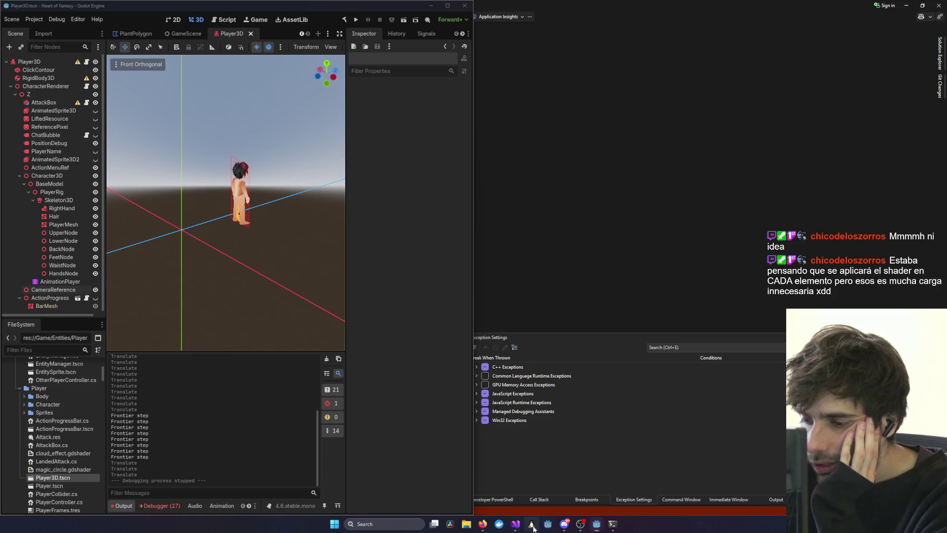
Launch Claude Code with 'claudio', check usage (12% weekly), dismiss it, and reposition the window.
text(claudio)
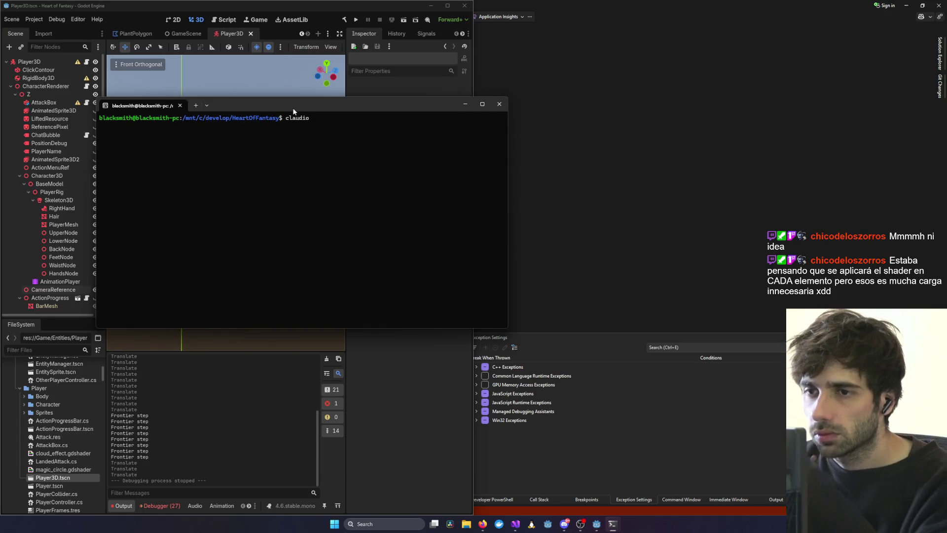
drag(293, 105, 366, 110)
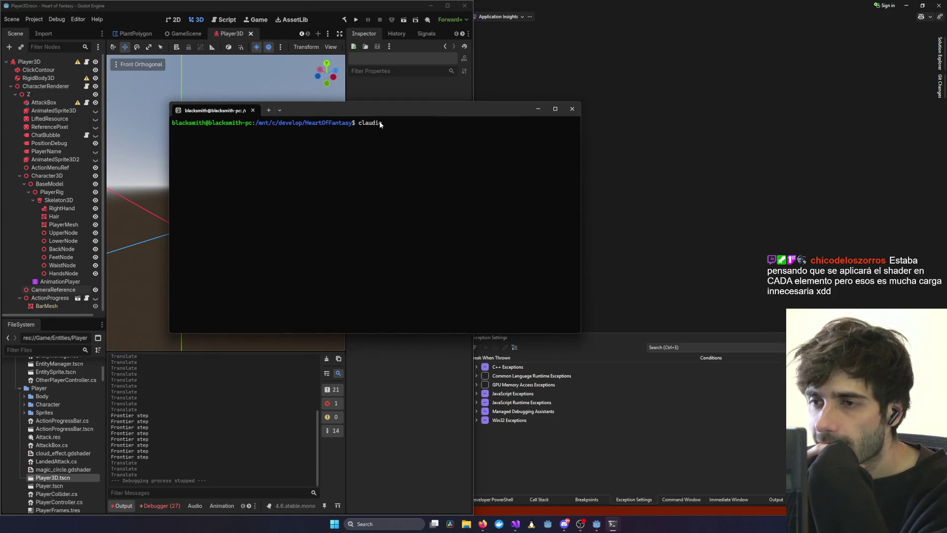
key(Return)
mouse_move(374, 113)
mouse_down()
mouse_move(392, 154)
mouse_move(946, 158)
mouse_up()
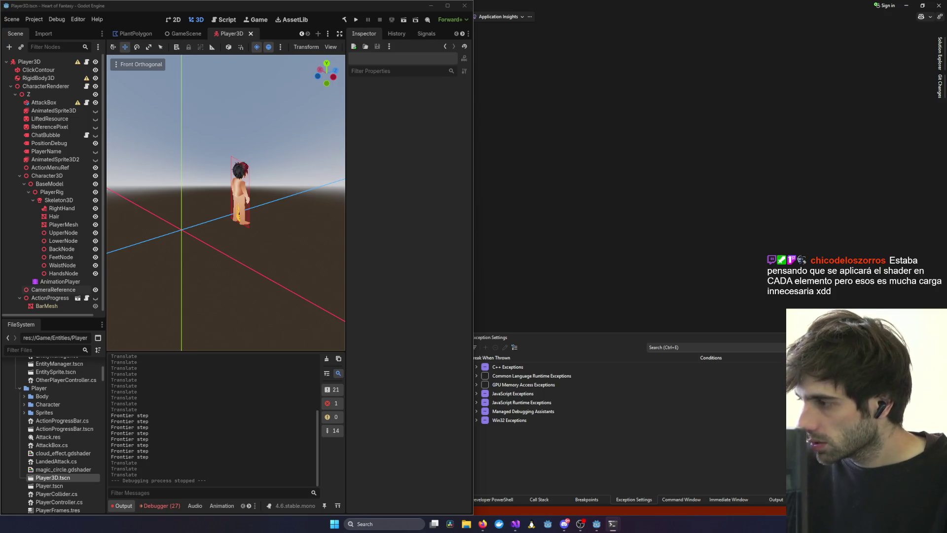
mouse_move(946, 180)
mouse_down()
mouse_move(671, 179)
mouse_move(428, 160)
mouse_up()
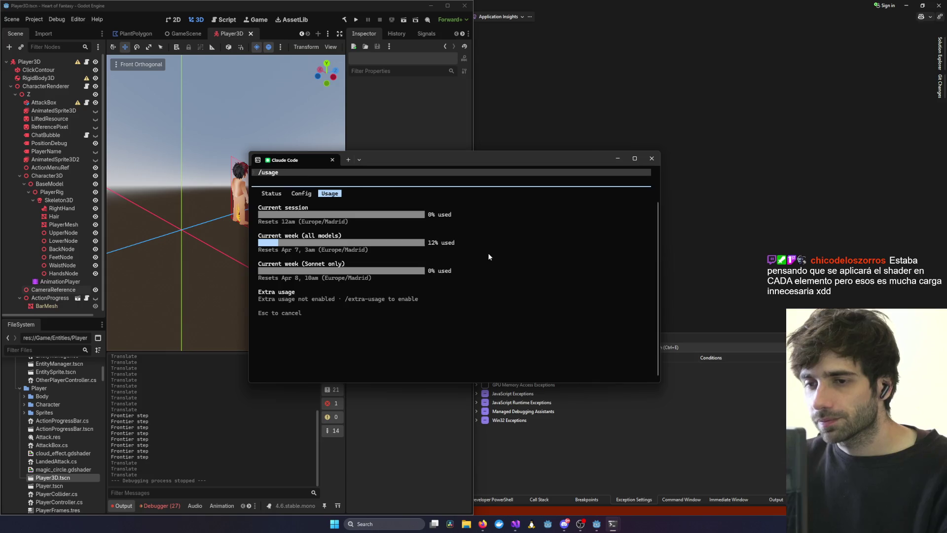
key(Escape)
drag(419, 161, 567, 116)
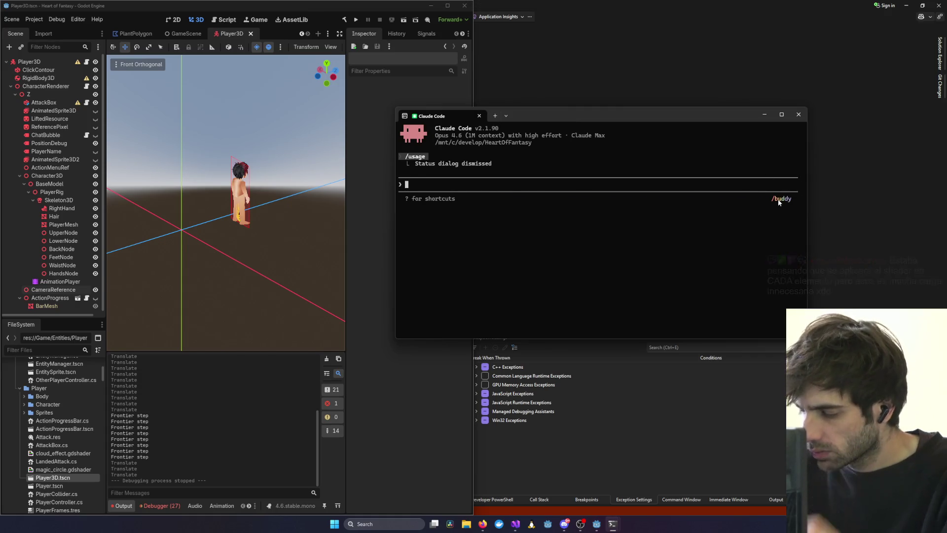
Run /buddy to hatch Bramble, a common penguin companion with debugging, patience, chaos, wisdom and snark stats.
text(/budd)
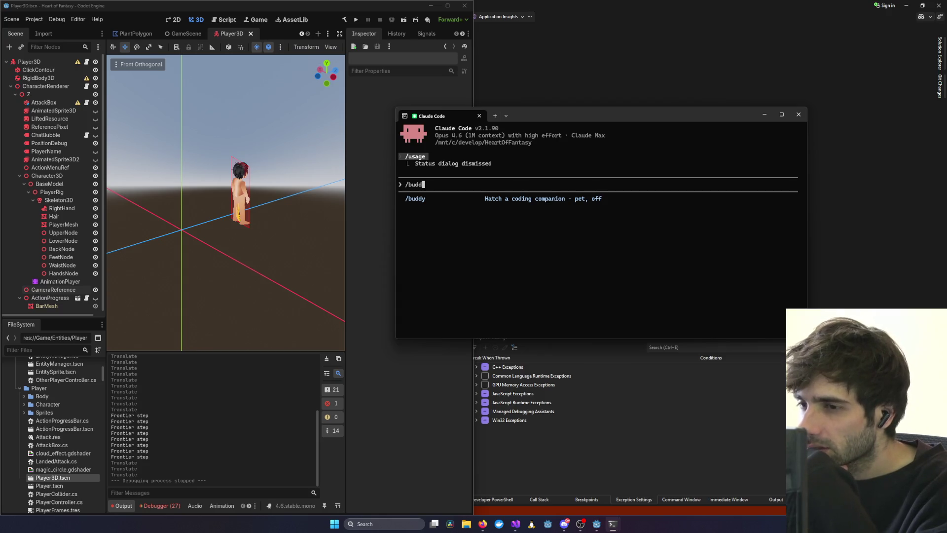
text(y)
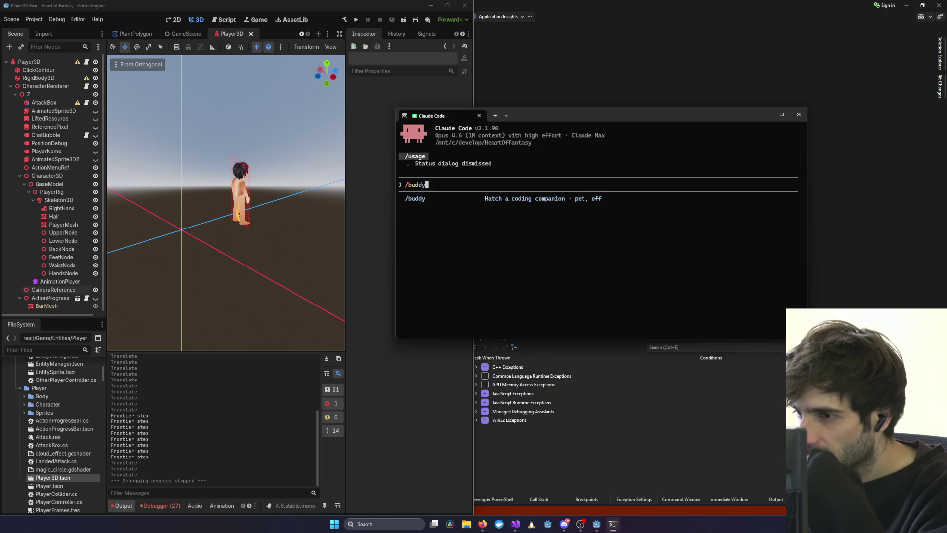
key(Return)
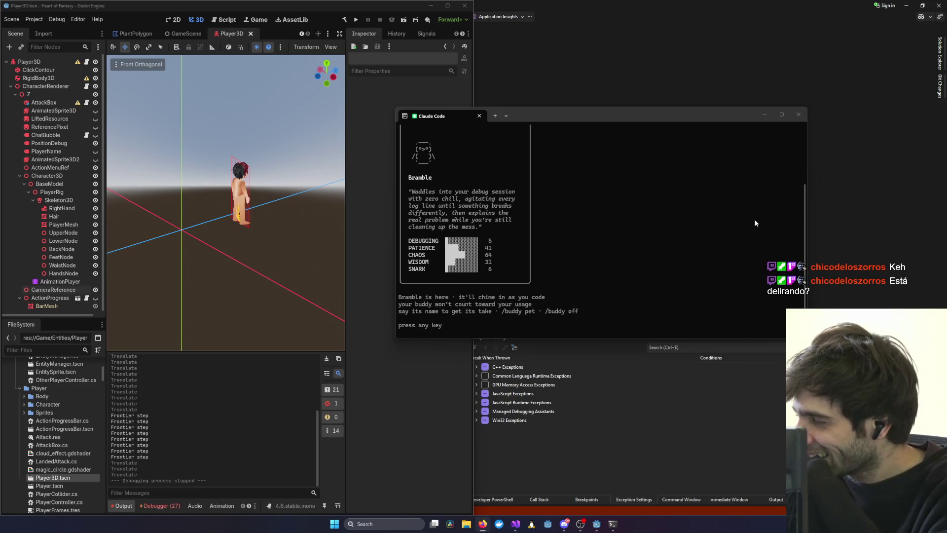
key(Return)
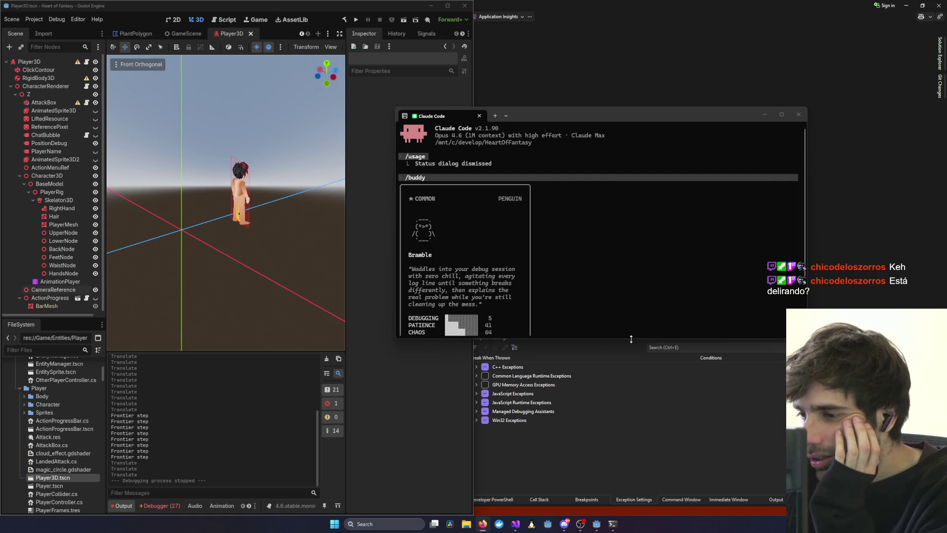
drag(628, 337, 685, 407)
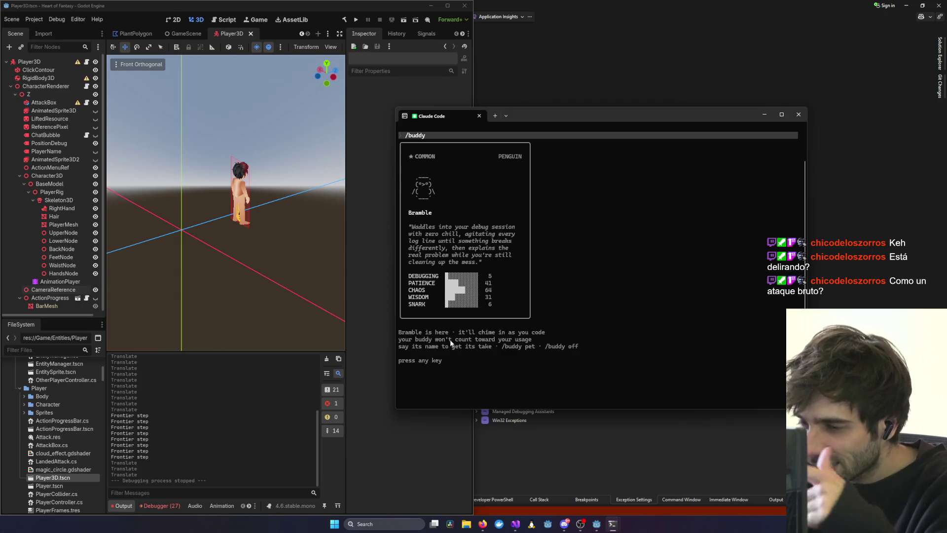
scroll(451, 339, down, 1)
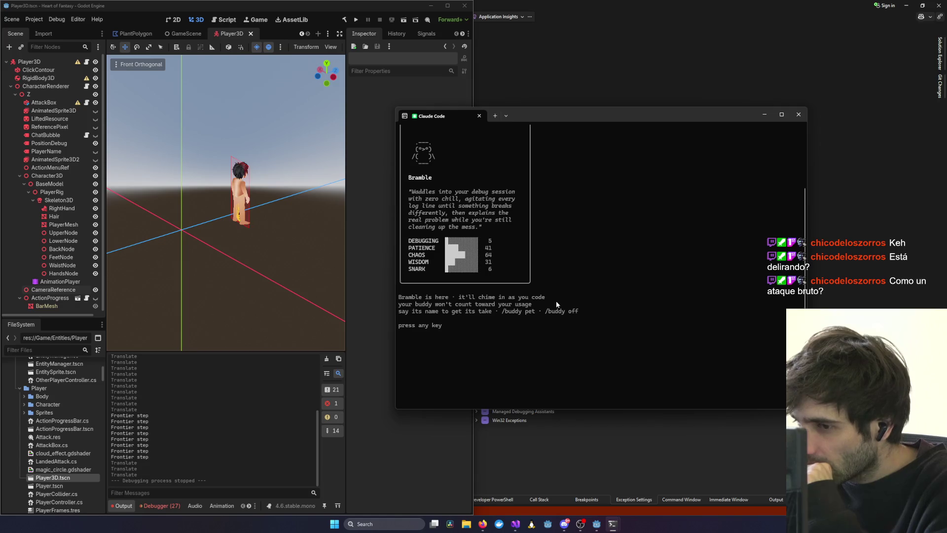
scroll(466, 303, up, 1)
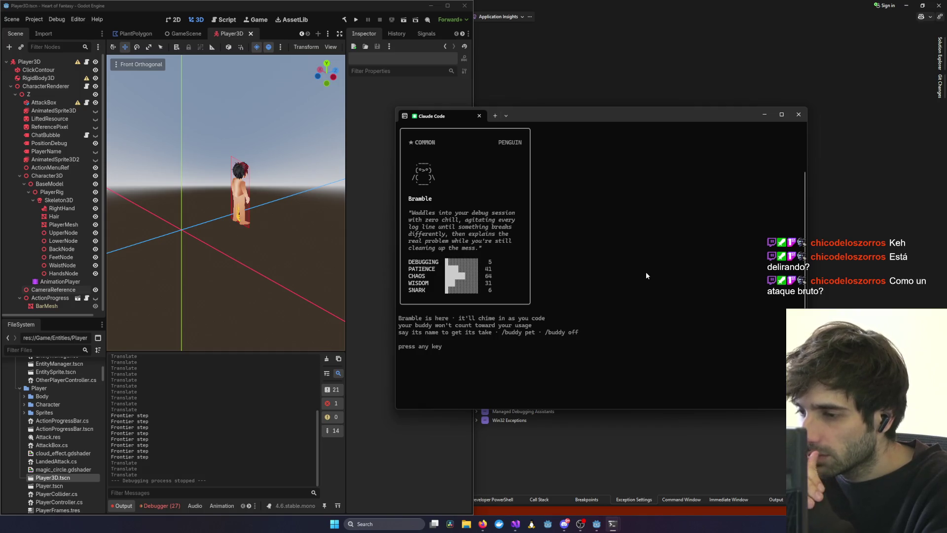
key(Return)
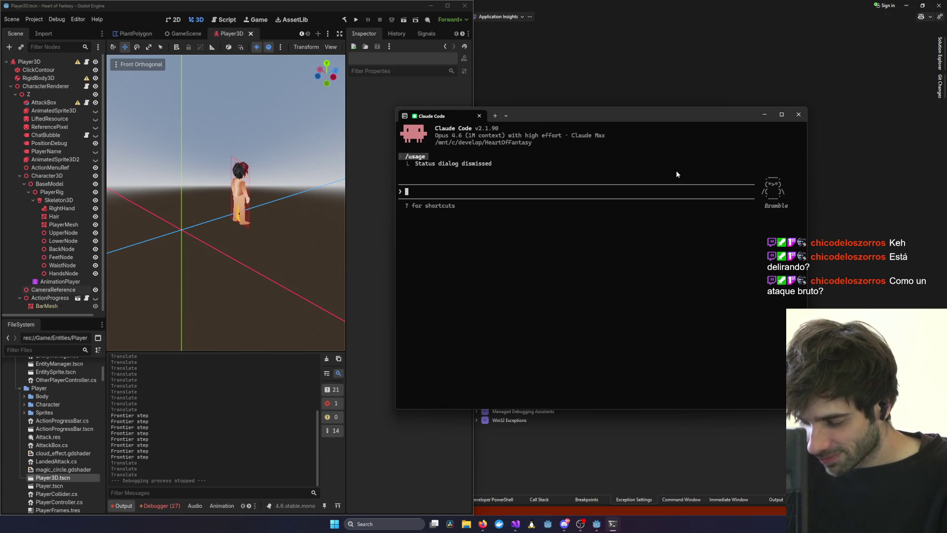
text(Look )
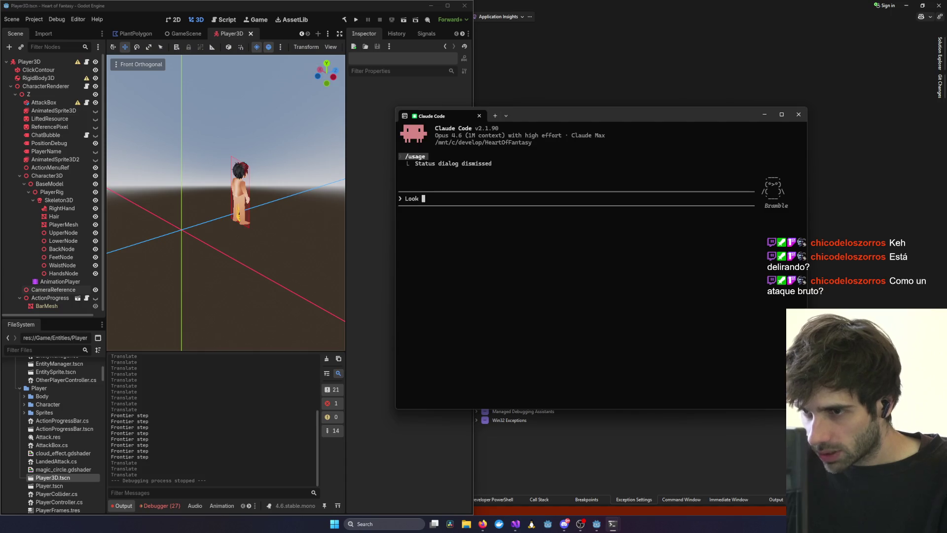
text(at @Shard)
Reference the HeartOfFantasy.Client folder and draft a Player3D question, then clear the prompt.
key(Tab)
key(BackSpace)
key(BackSpace)
key(BackSpace)
text(Client )
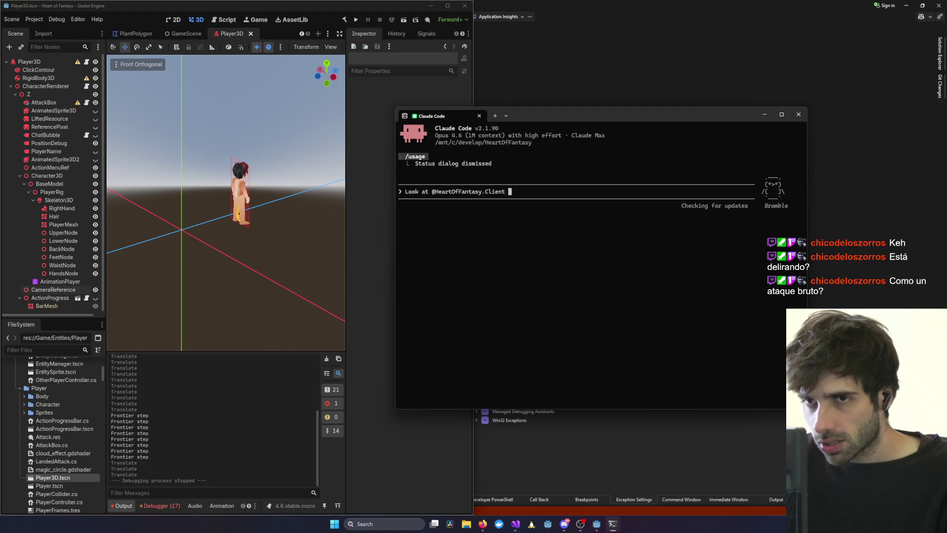
text(the Characte)
key(BackSpace)
key(BackSpace)
key(BackSpace)
text(P)
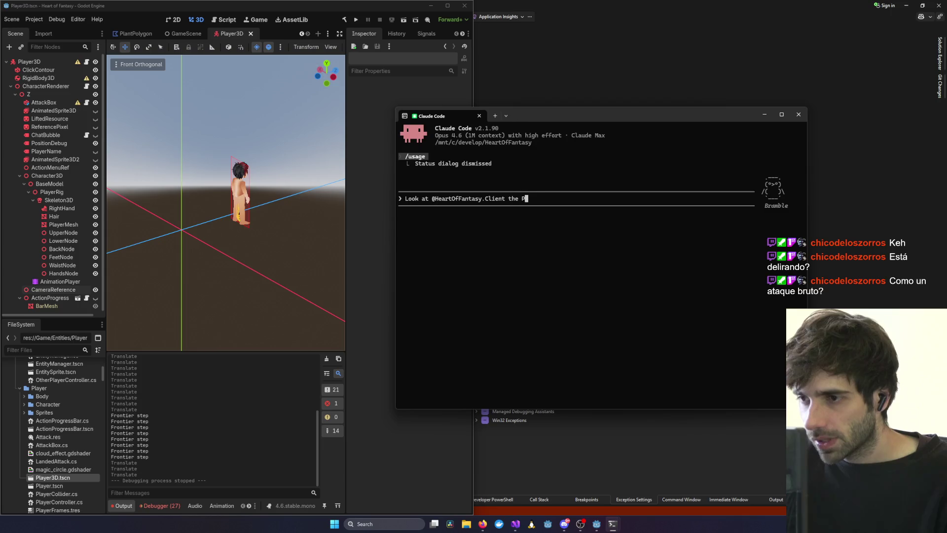
text(layer3D setu)
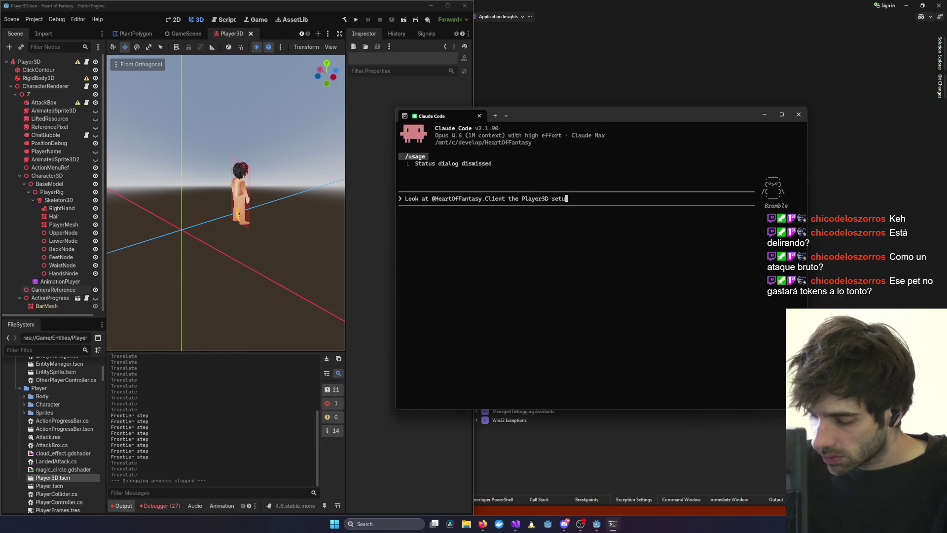
key(ctrl+c)
Explain in Spanish that the 2D-era Player3D was shown through a subviewport in a 2D texture.
text(Mira @Hear)
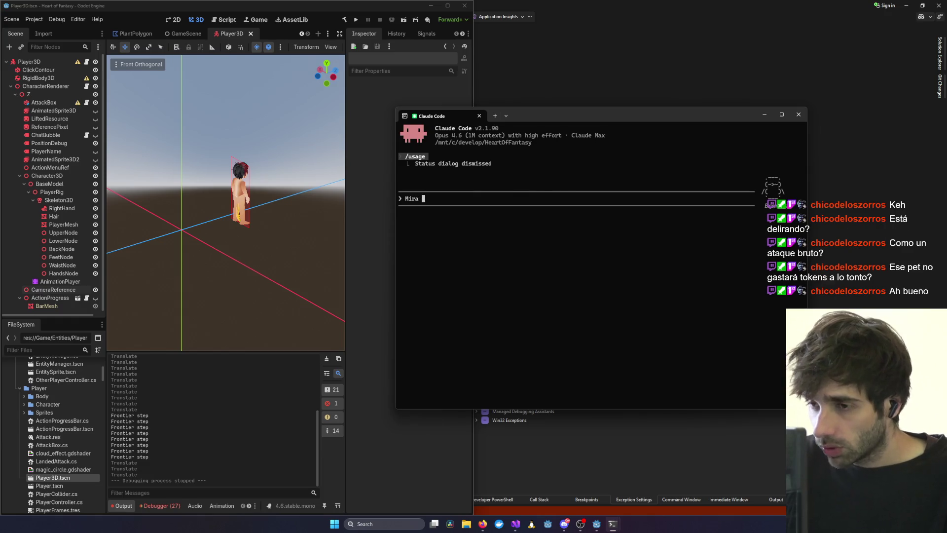
text(tOfFantasy.C)
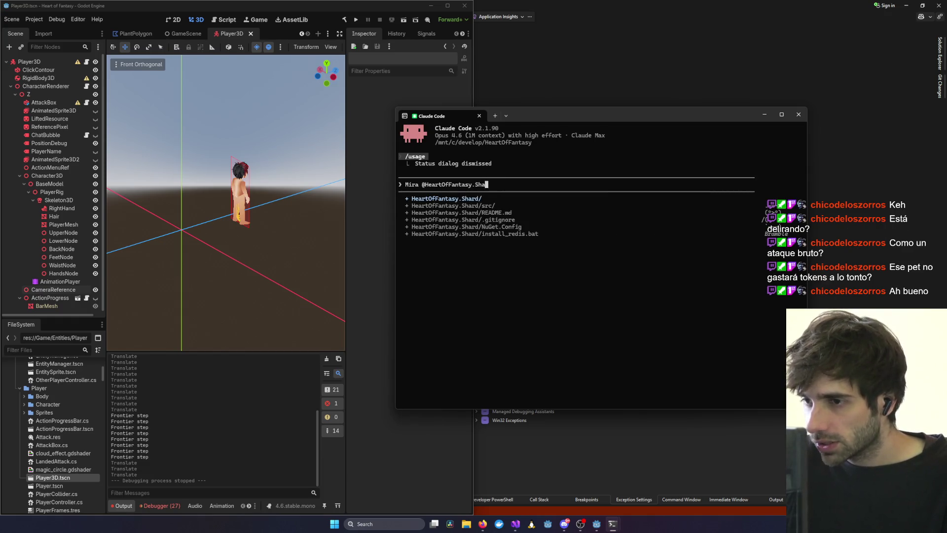
text(lient, a)
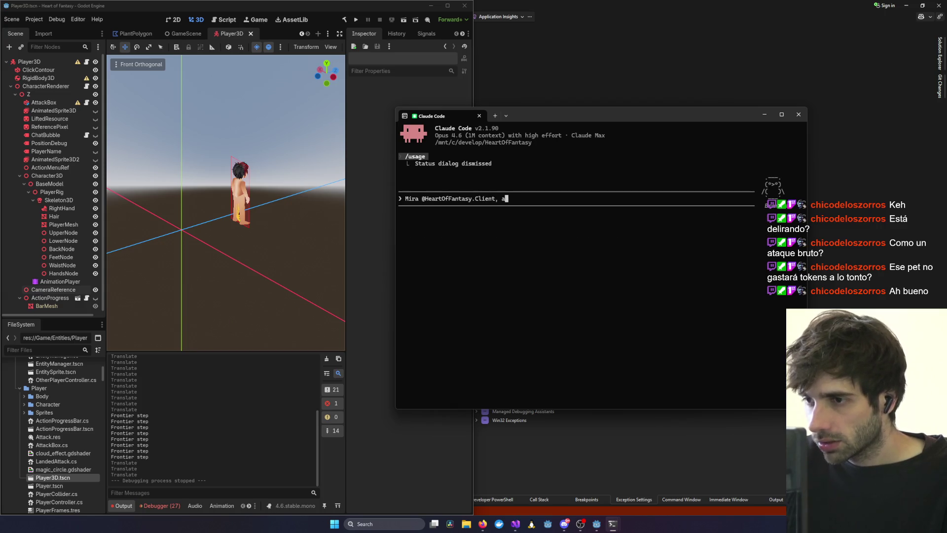
key(BackSpace)
text(mir)
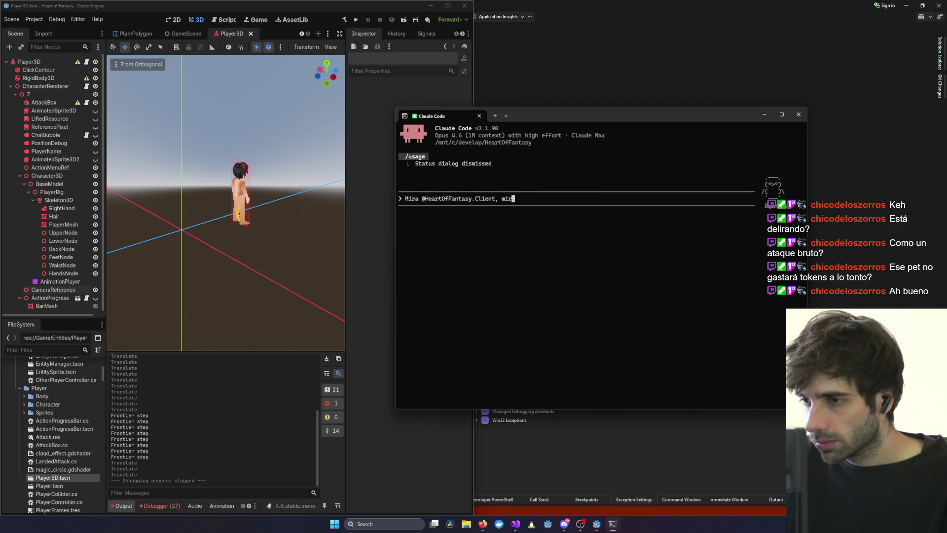
text(a como tenemos mon)
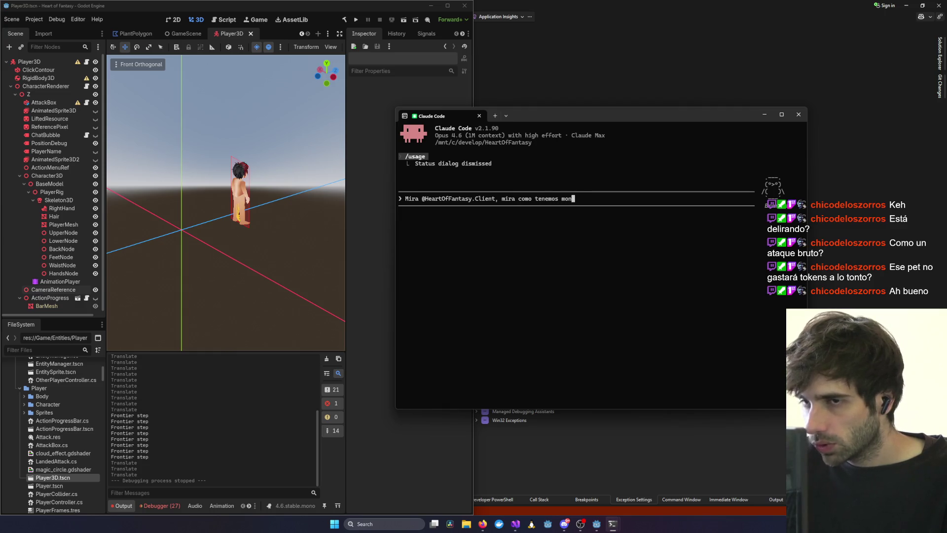
text(tado el Player3)
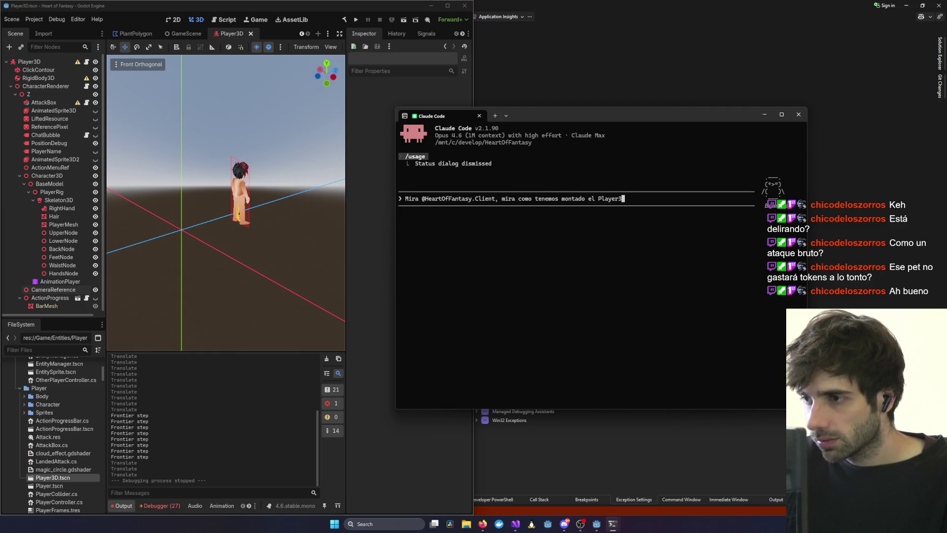
text(D, antes ten)
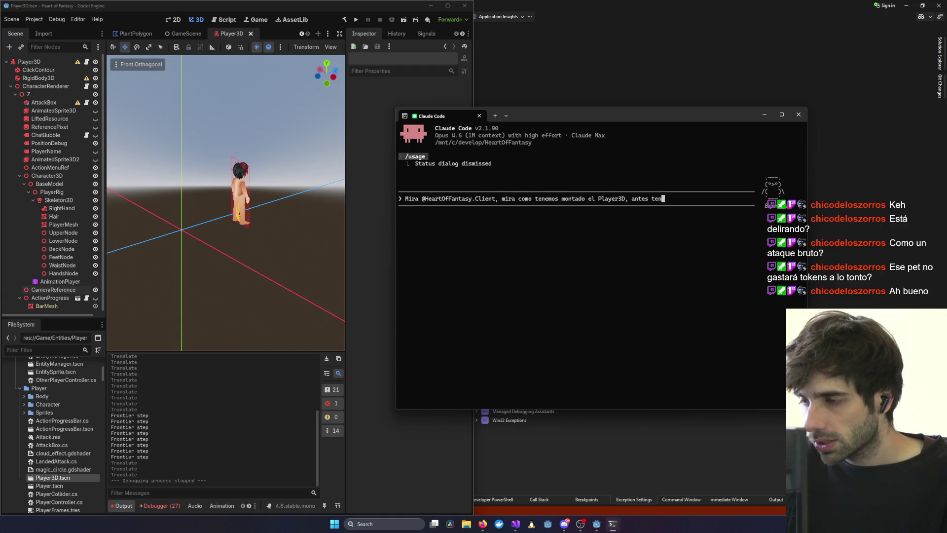
text(ia una)
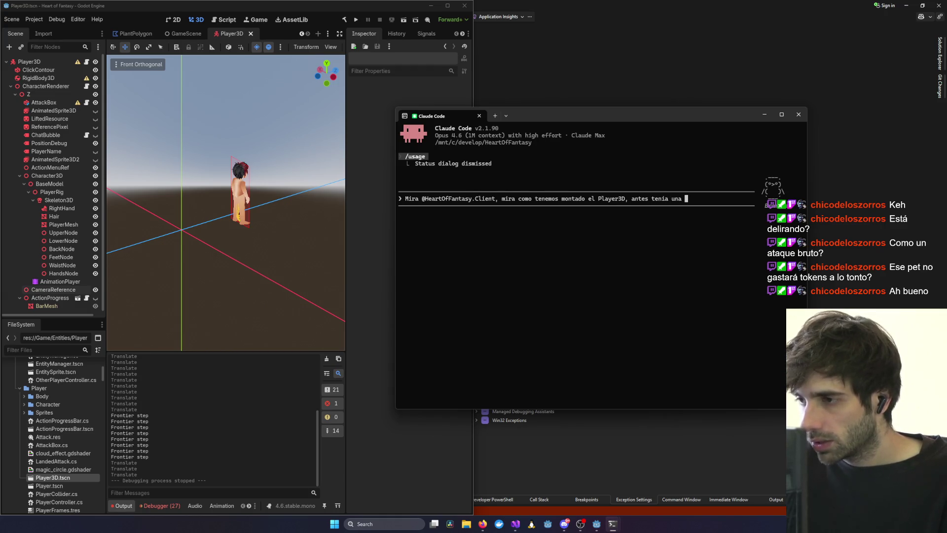
key(BackSpace)
key(BackSpace)
key(BackSpace)
text((ciuan)
key(BackSpace)
key(BackSpace)
key(BackSpace)
text(uando el proyecto era 2D))
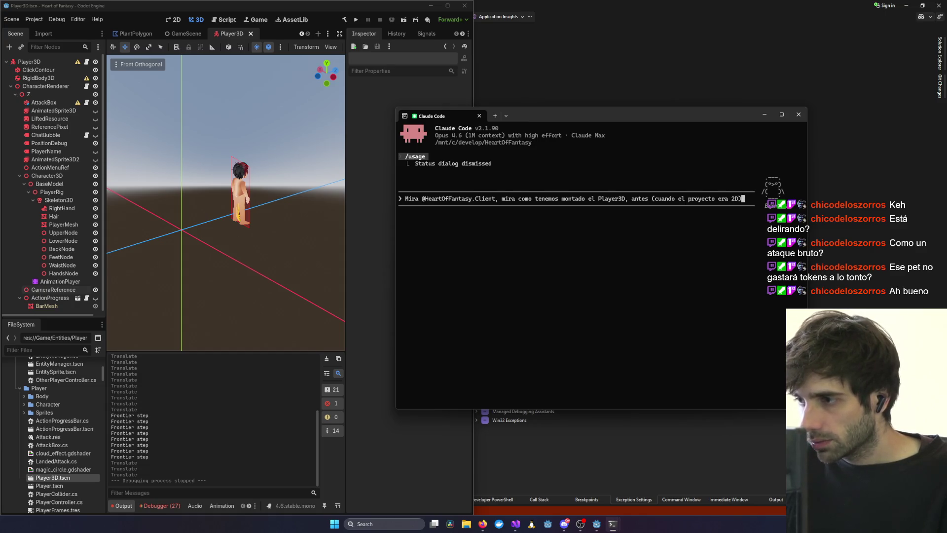
text( tenia un personaje 3D que visualizaba )
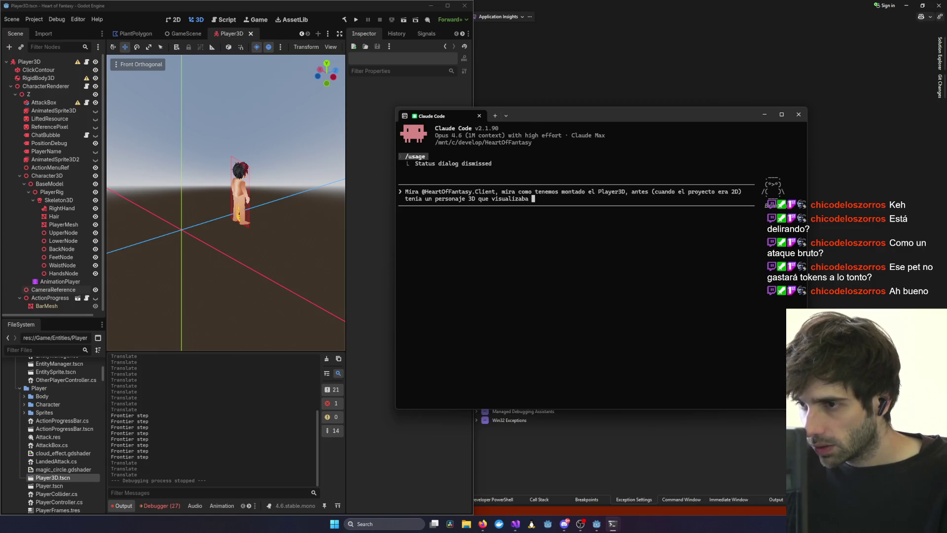
text(a traves )
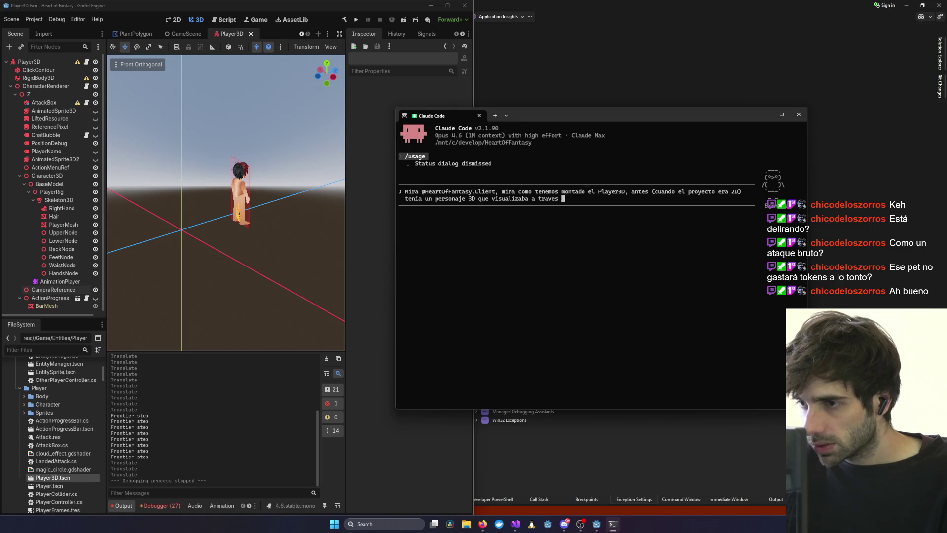
text(de un subvie)
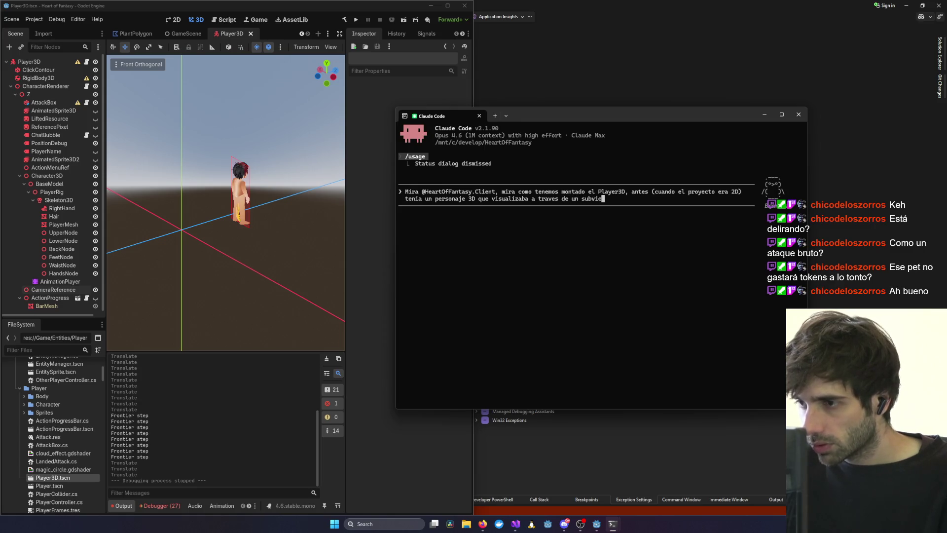
text(wport)
key(BackSpace)
key(BackSpace)
key(BackSpace)
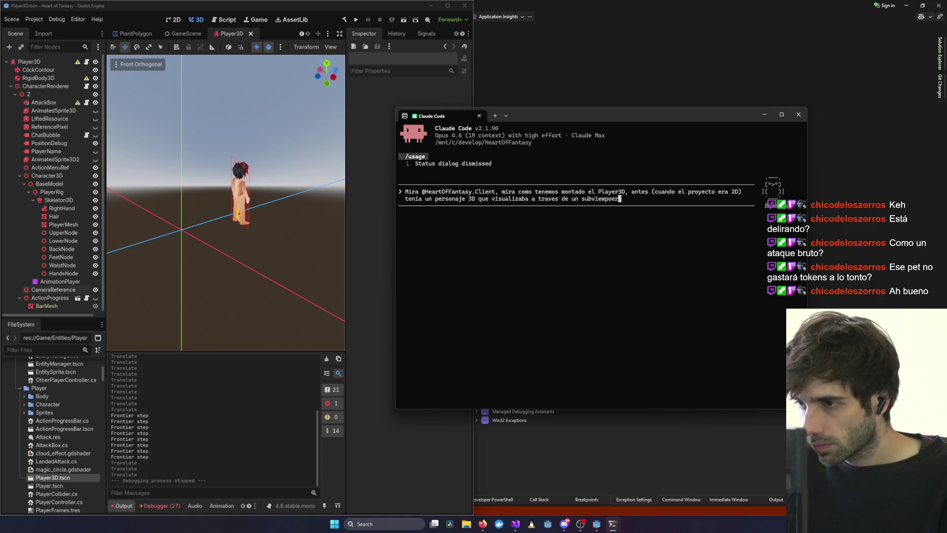
text(ort)
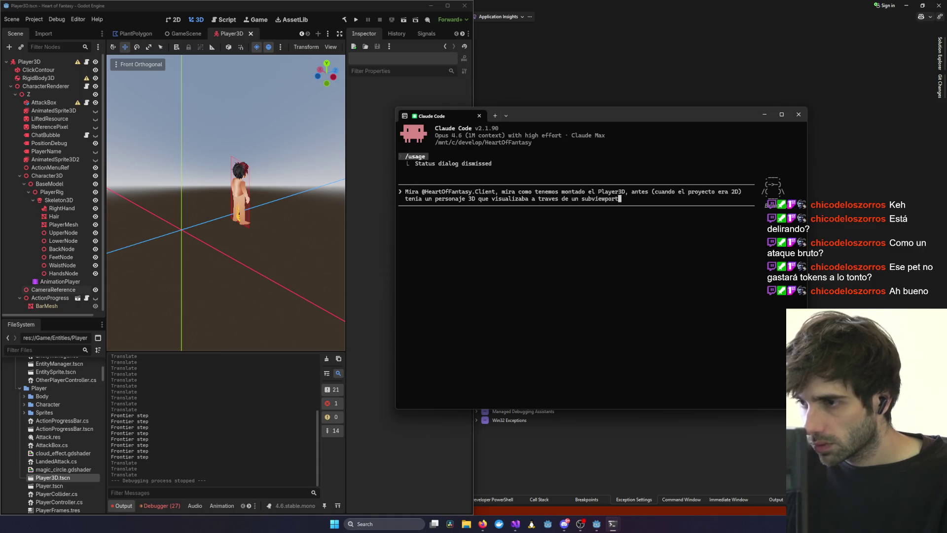
text( en una tex)
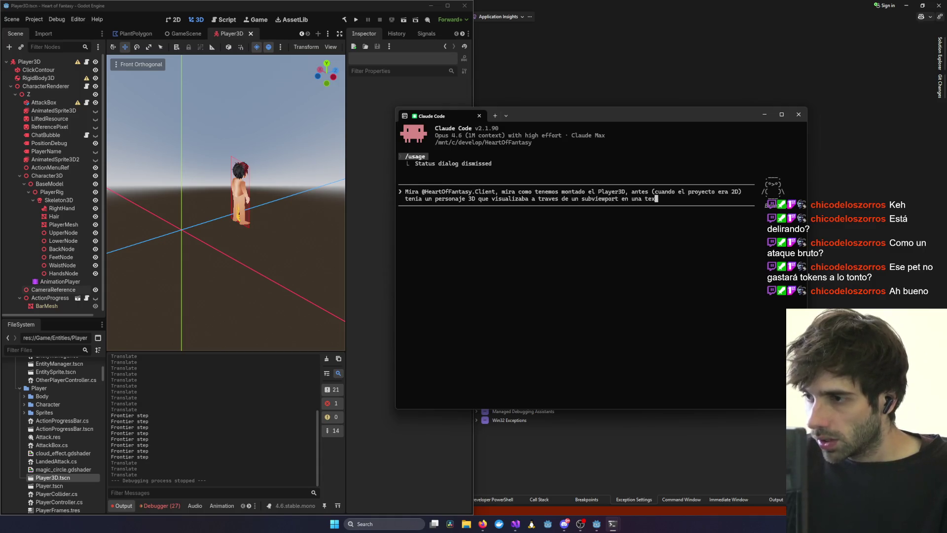
text(tura 2D)
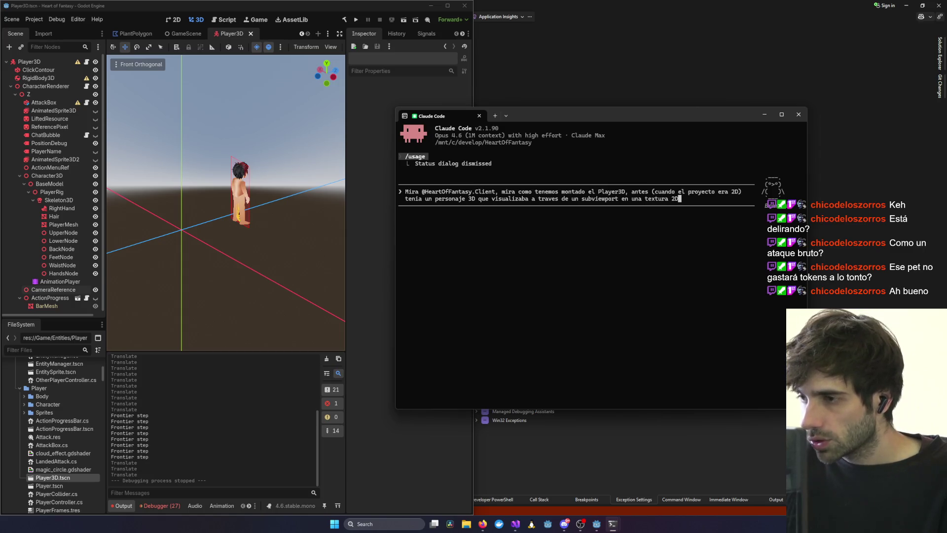
text(, asi )
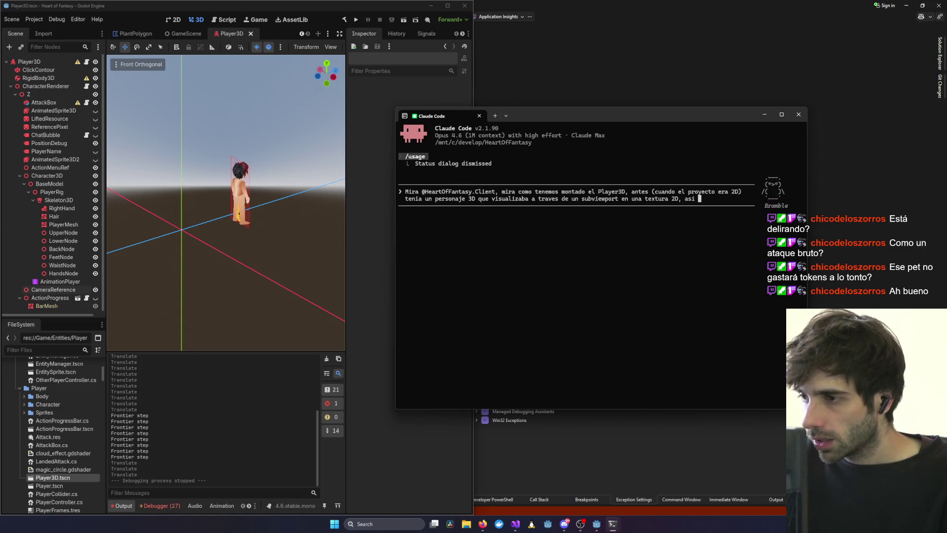
text(podia pixelart faci)
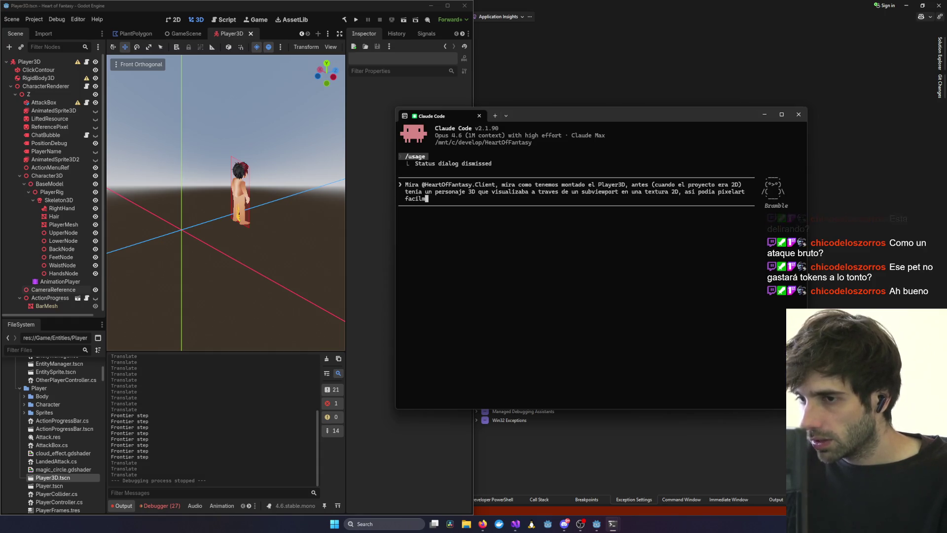
text(lmente al personaje, pero ahora)
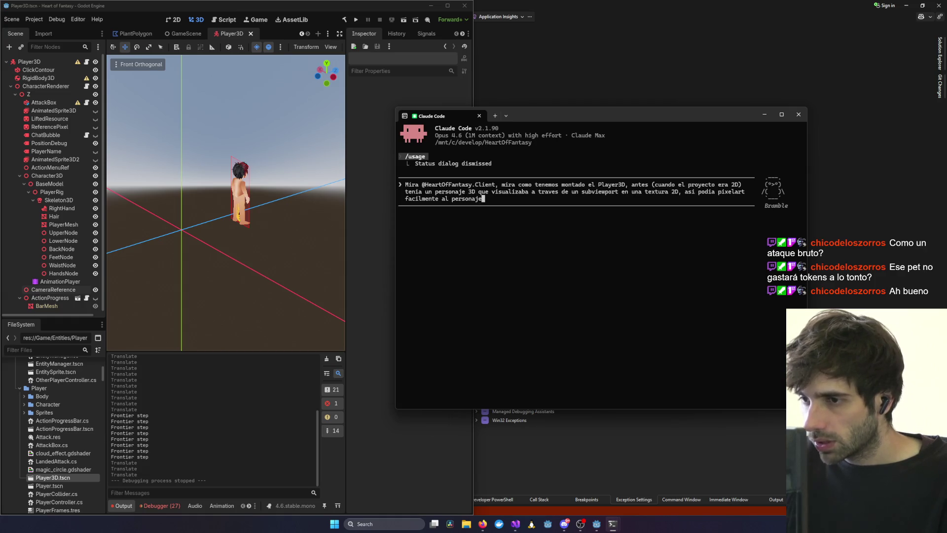
text( es)
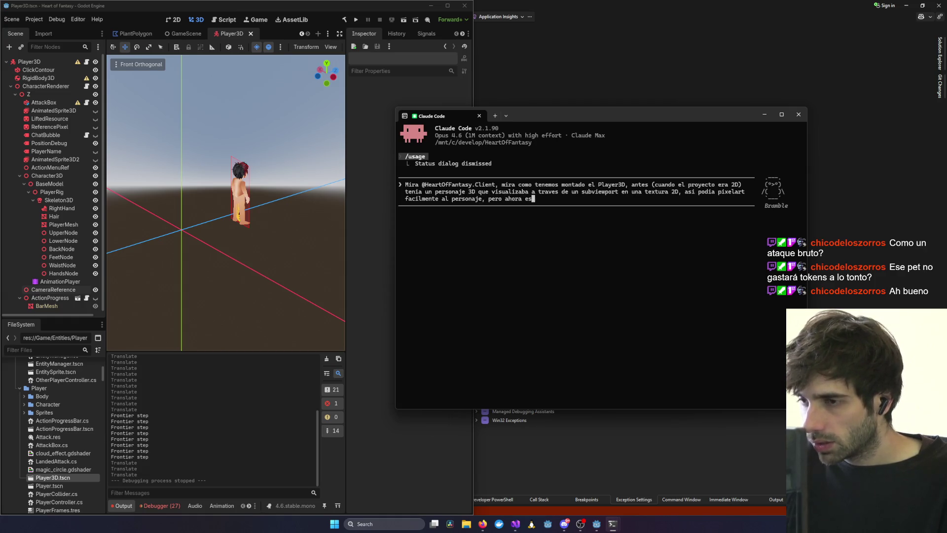
text(ta en el mu)
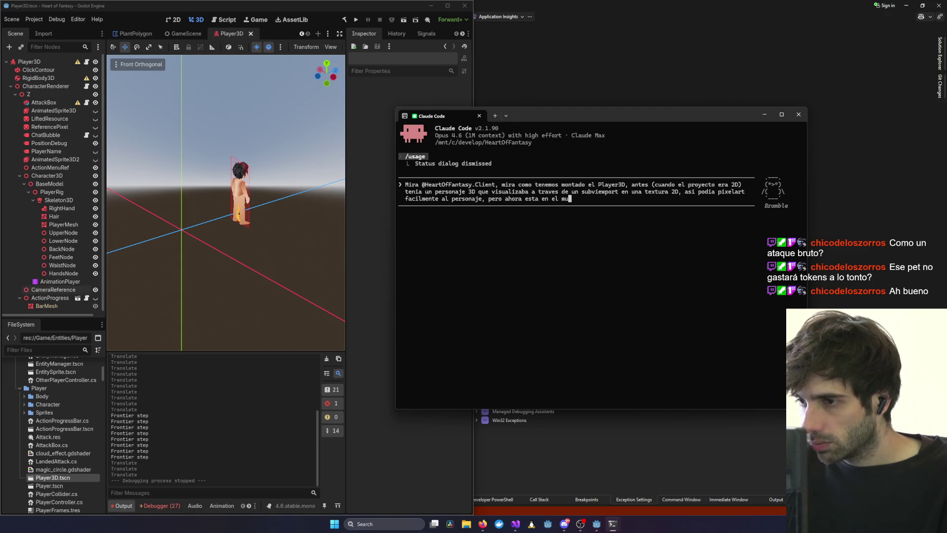
text(ndo 3D, como podir)
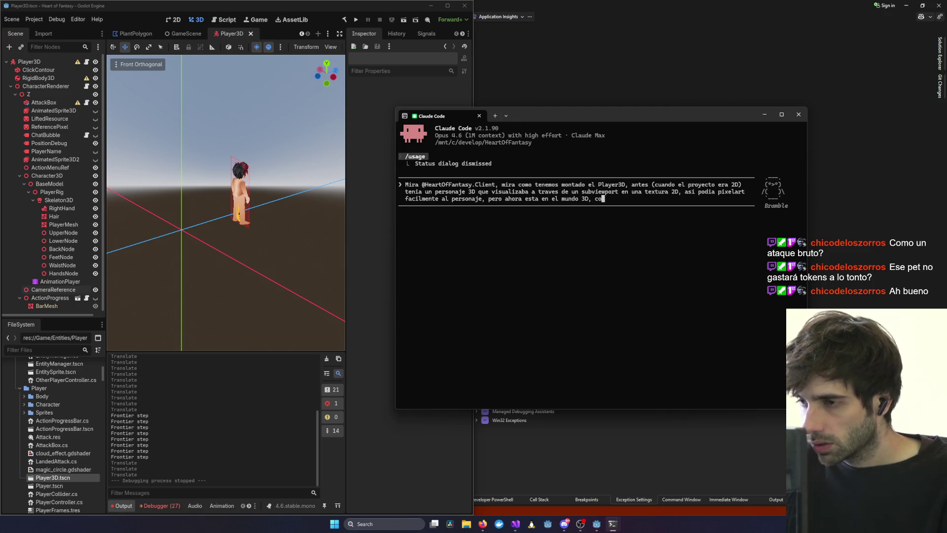
Ask how to pixelate only the character without pixelating the whole screen, and send it.
key(BackSpace)
key(BackSpace)
text(ria pixelar al personaje, si)
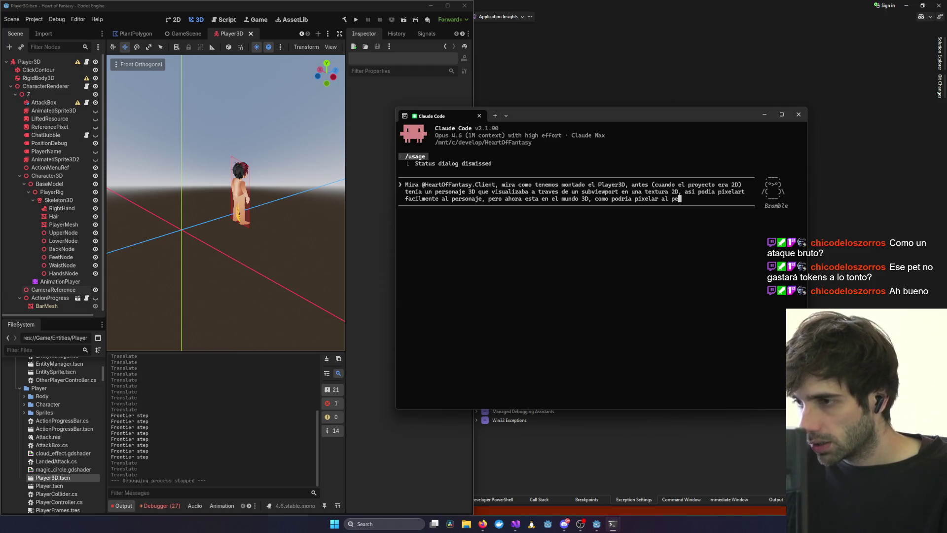
text(n pi)
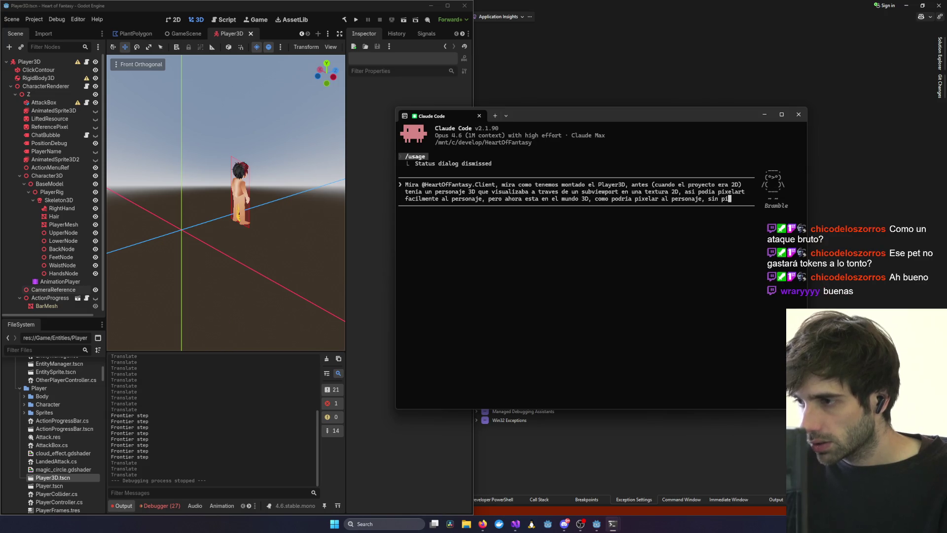
text(xelar lo dem)
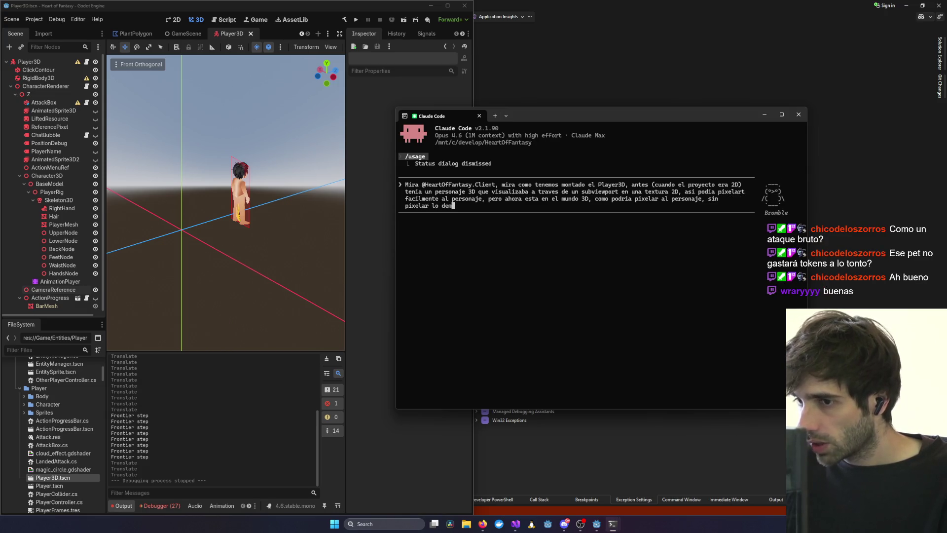
key(BackSpace)
key(BackSpace)
key(BackSpace)
key(BackSpace)
key(BackSpace)
key(BackSpace)
text(toda la pantalla)
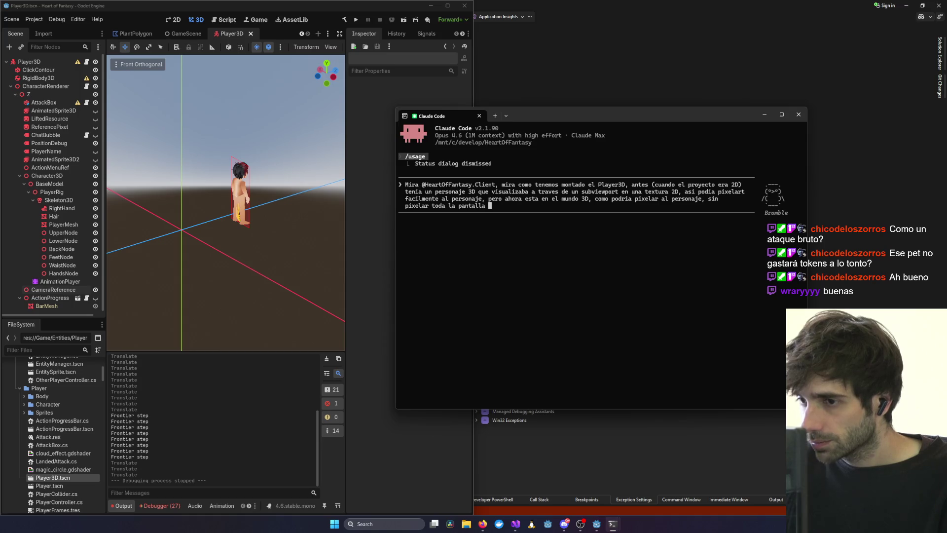
key(BackSpace)
text(?)
key(Return)
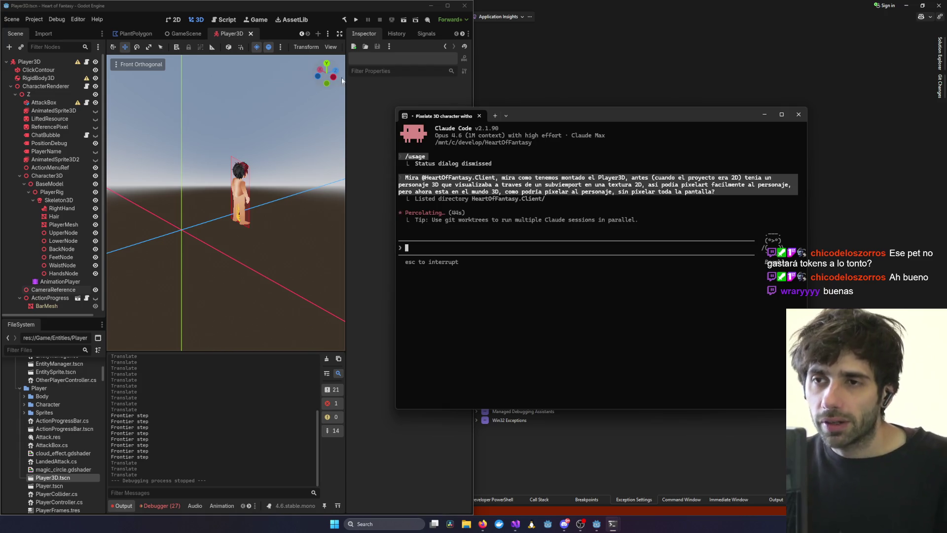
Select the Hair node in Godot's Player3D scene tree.
click(240, 166)
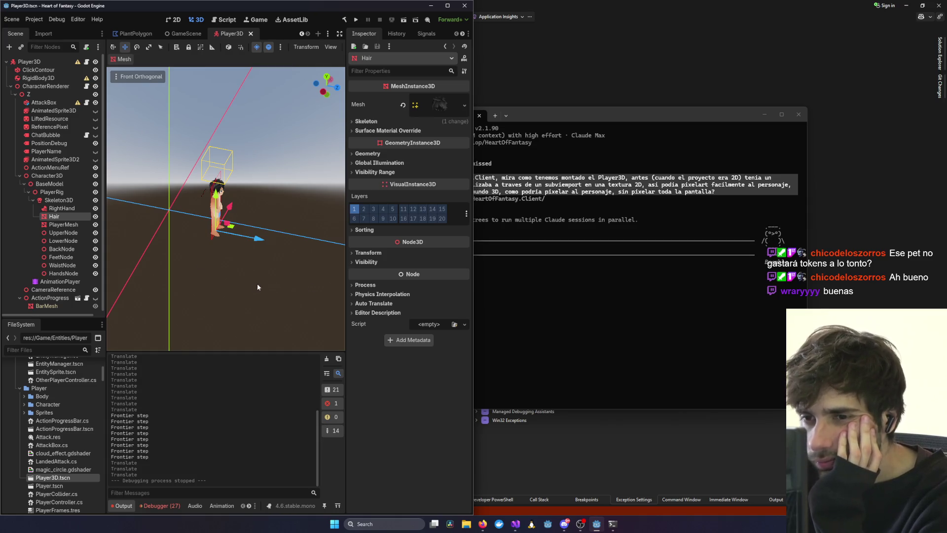
View the Player3D character close up from the front, then orbit to see it from above.
key(KP_1)
scroll(198, 249, up, 5)
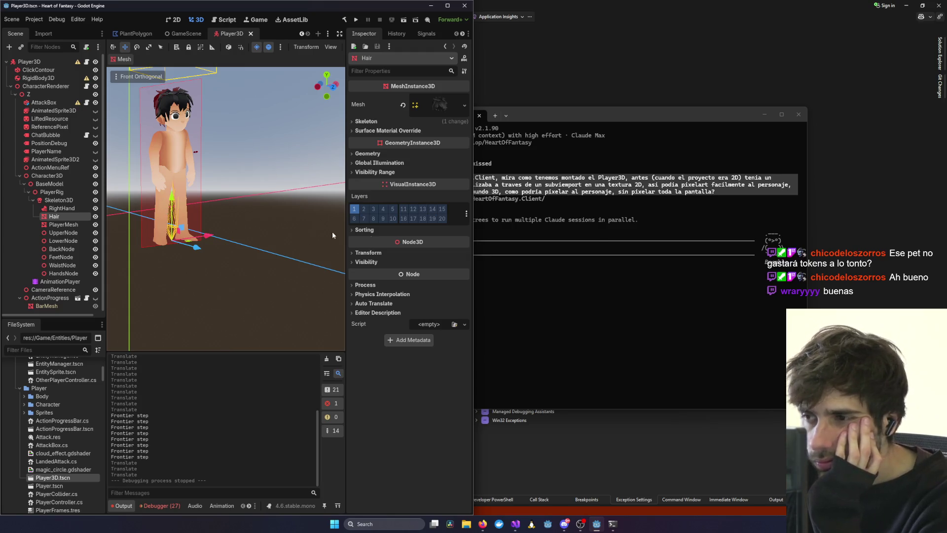
click(586, 241)
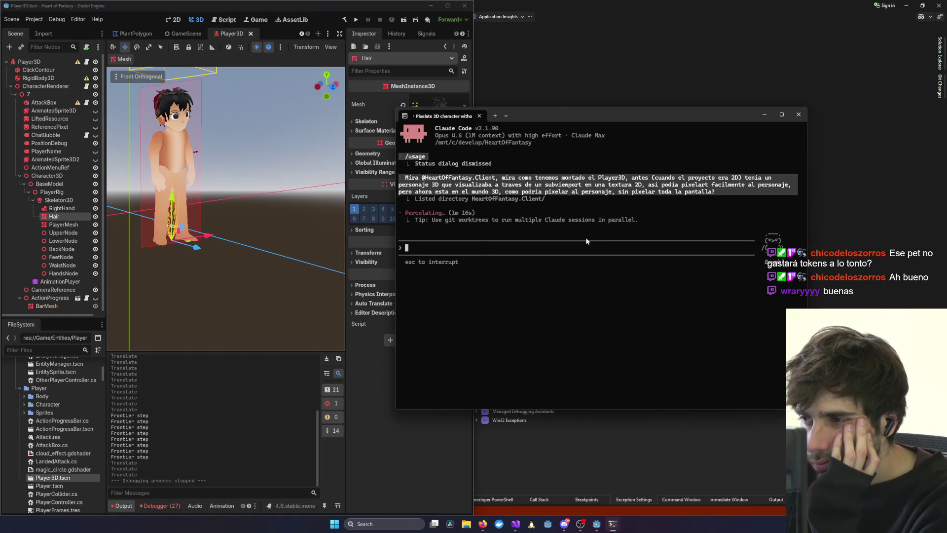
click(158, 206)
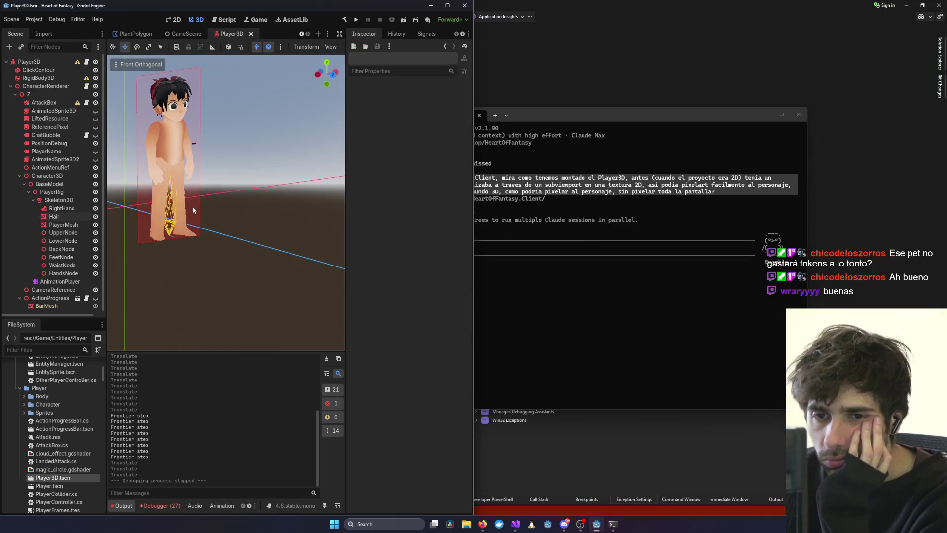
mouse_move(284, 229)
mouse_down()
mouse_move(281, 254)
mouse_move(266, 266)
mouse_up()
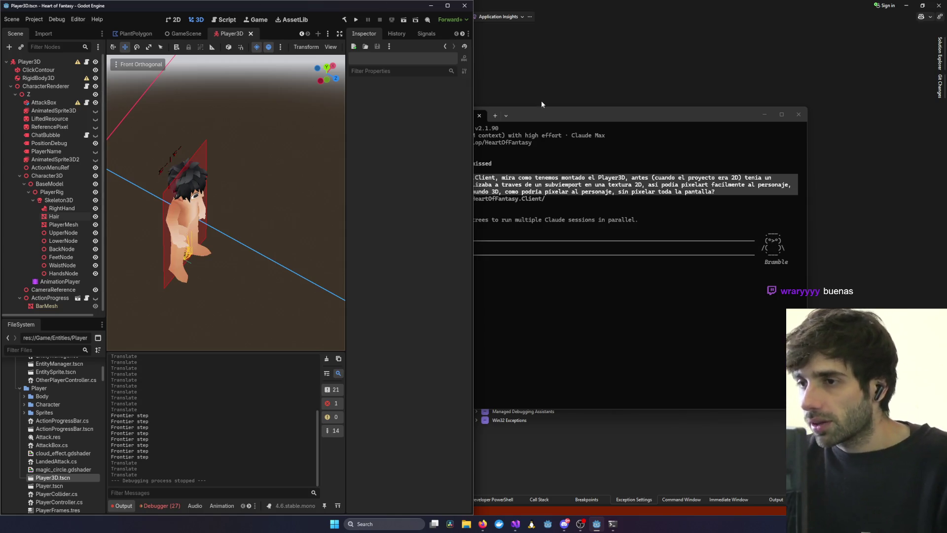
Bring the Claude Code terminal forward and shift it slightly to the right.
click(551, 117)
drag(552, 117, 577, 115)
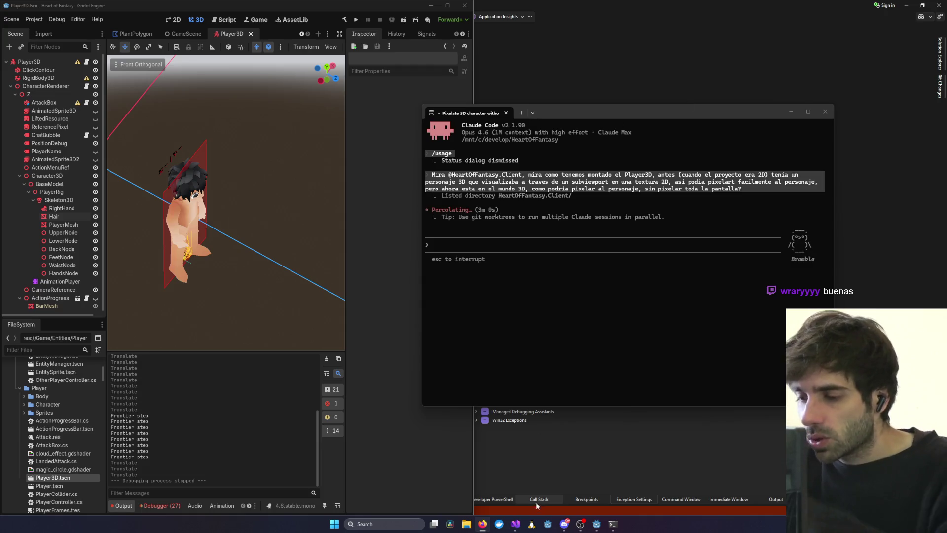
Open a new terminal, centre it, and launch Claude Code with the claudio command.
click(482, 524)
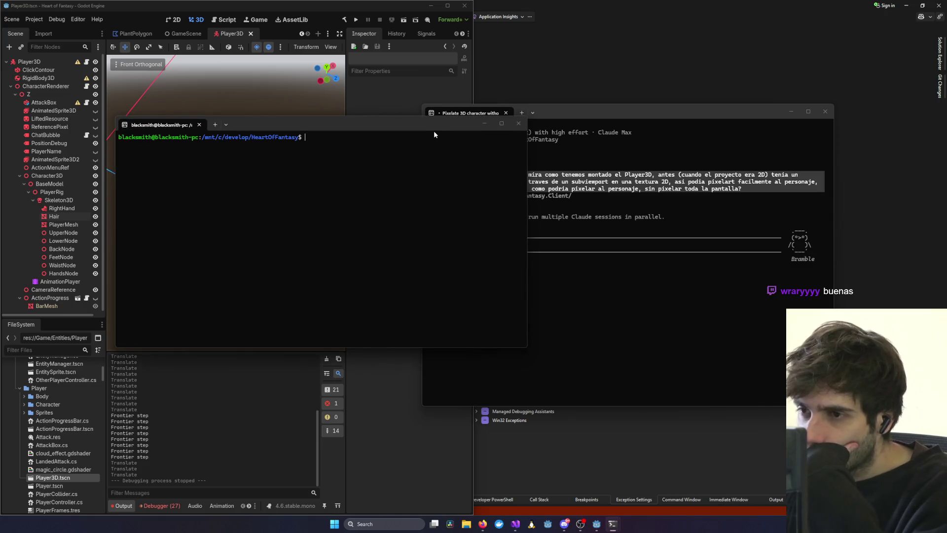
drag(437, 126, 527, 195)
text(claudio)
key(Return)
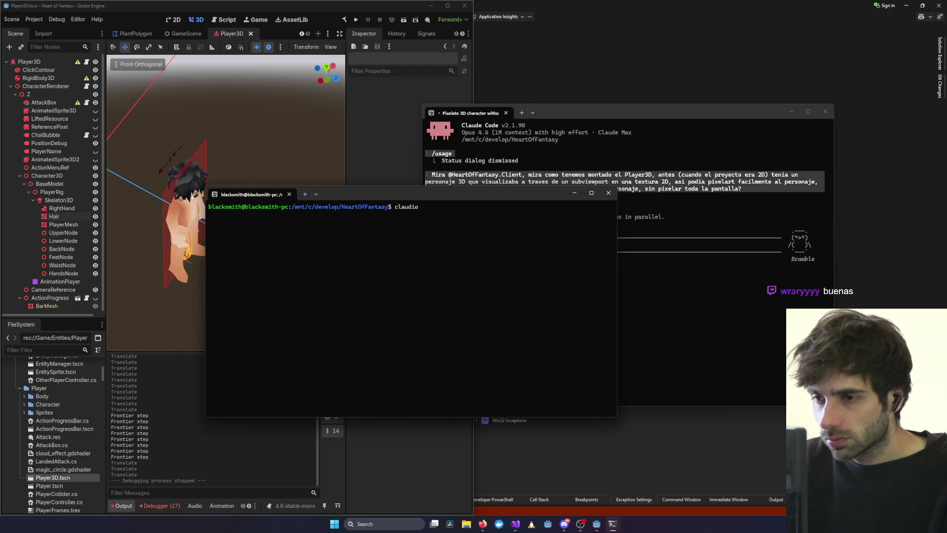
text(Look at @HeartOfFantasy.C)
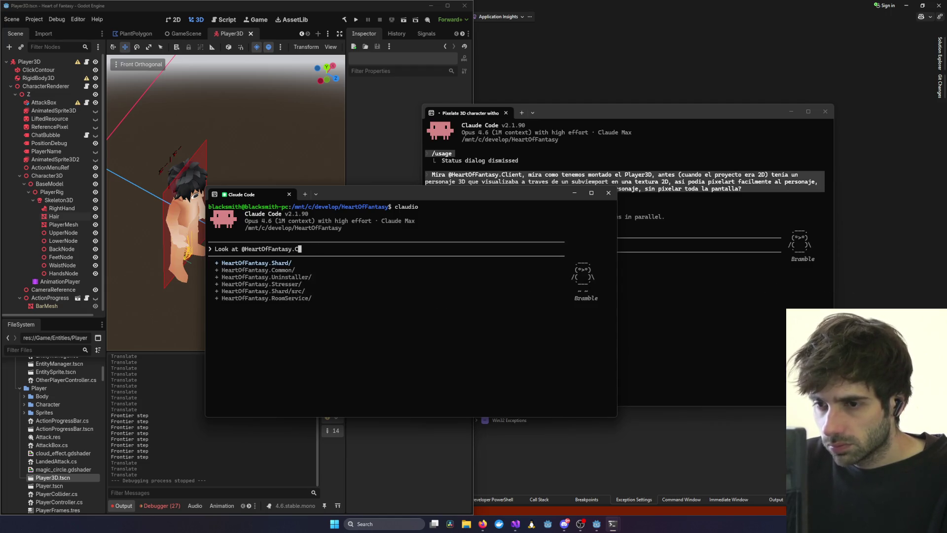
click(629, 283)
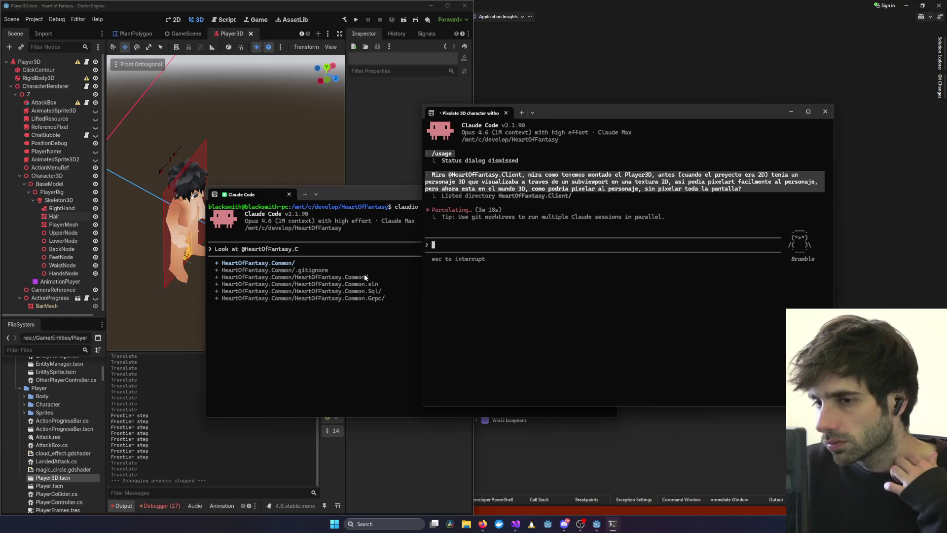
click(408, 244)
text(lient)
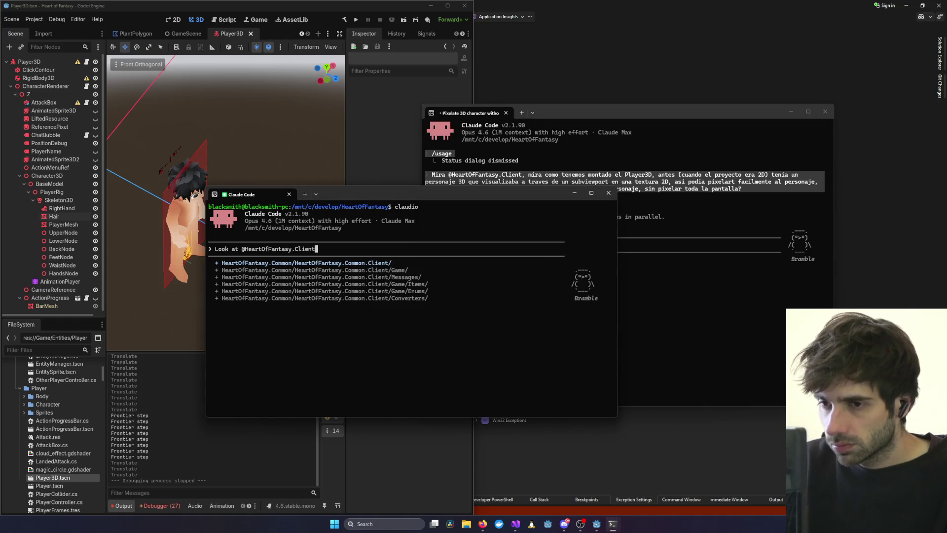
text(.)
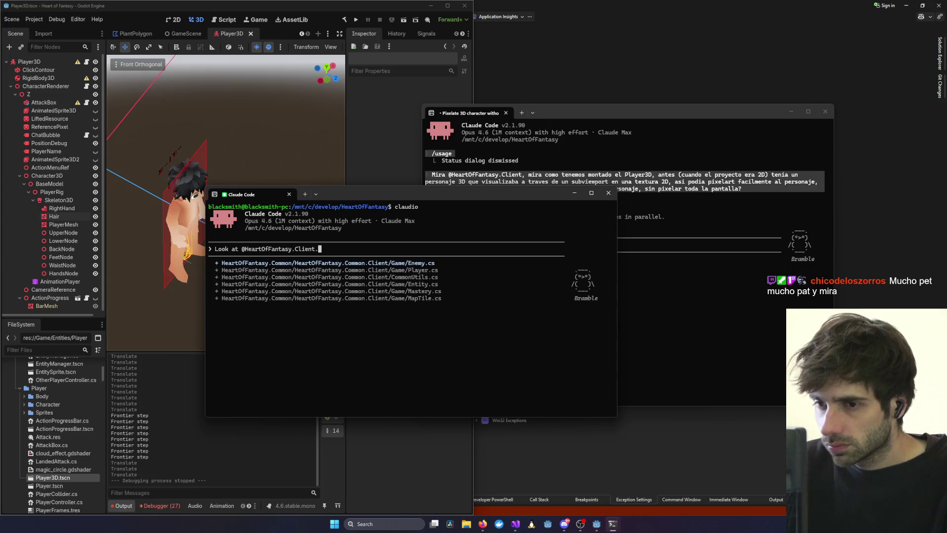
key(BackSpace)
key(alt+Tab)
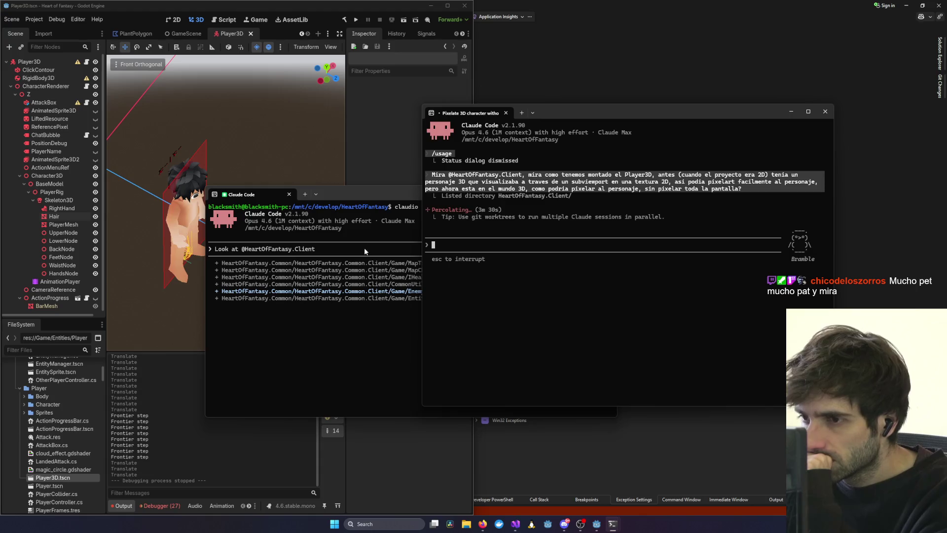
click(378, 236)
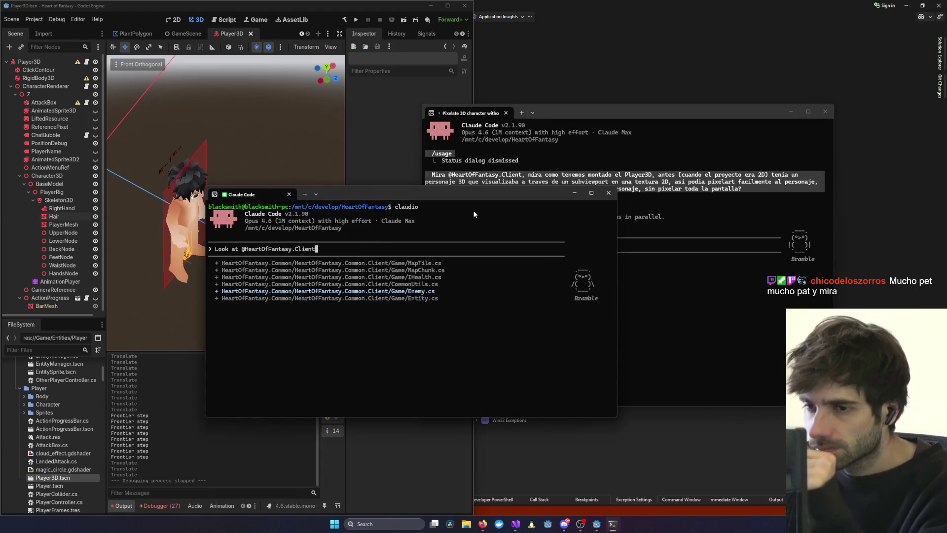
text(,)
text( look a)
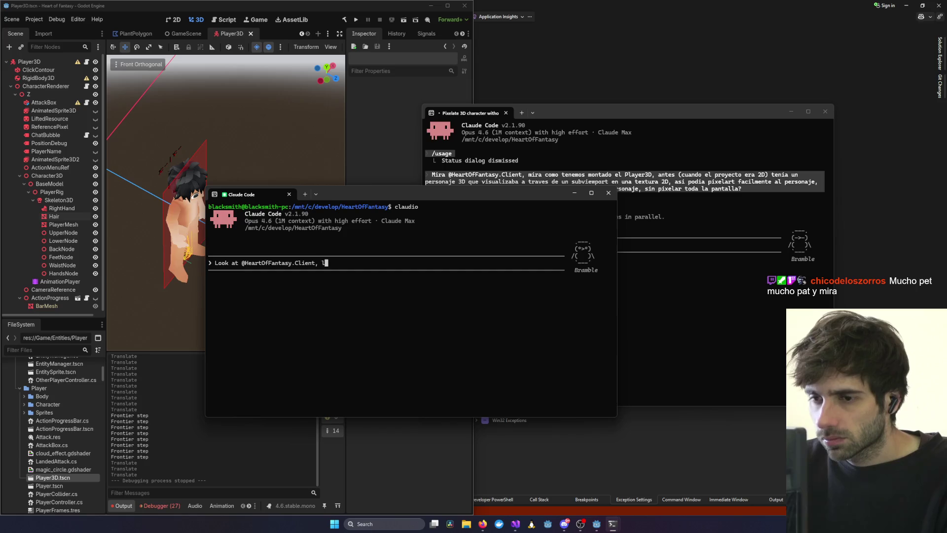
text(t )
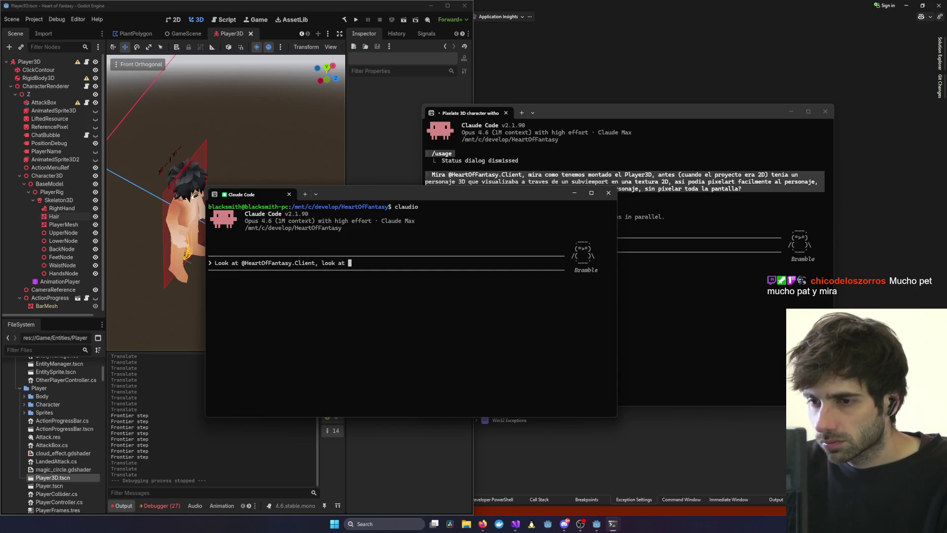
text(how h)
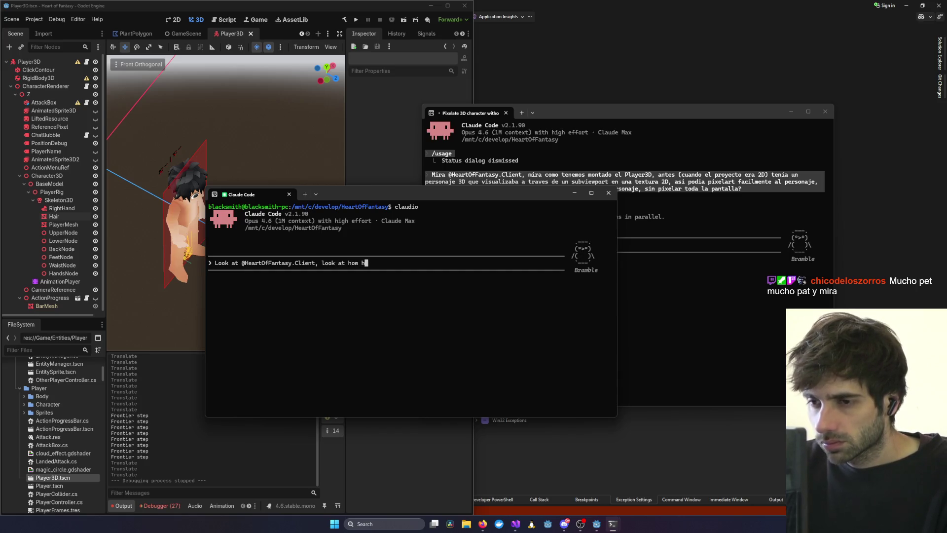
Describe the 2D-era Player3D setup rendering the character through a subviewport in a 3D sprite.
key(BackSpace)
key(BackSpace)
key(BackSpace)
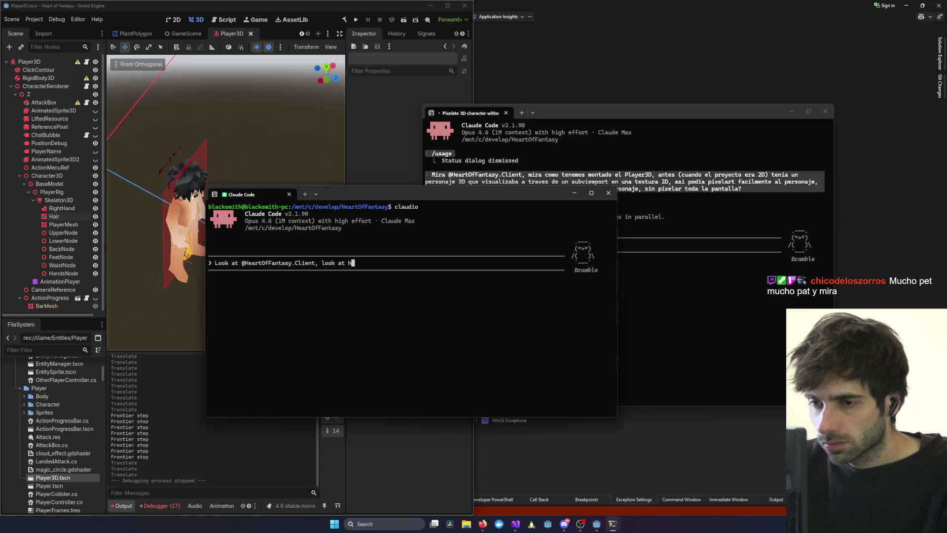
text(the setup of)
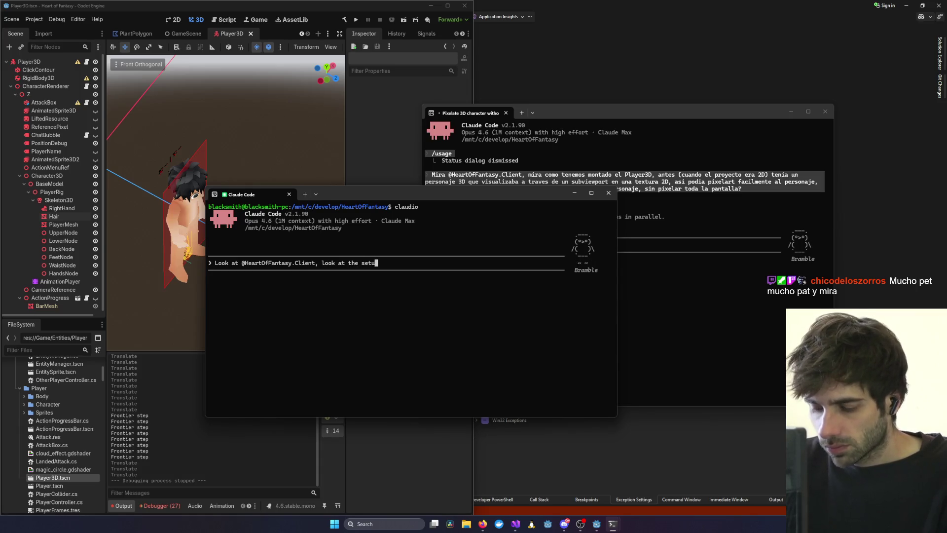
text( the Player)
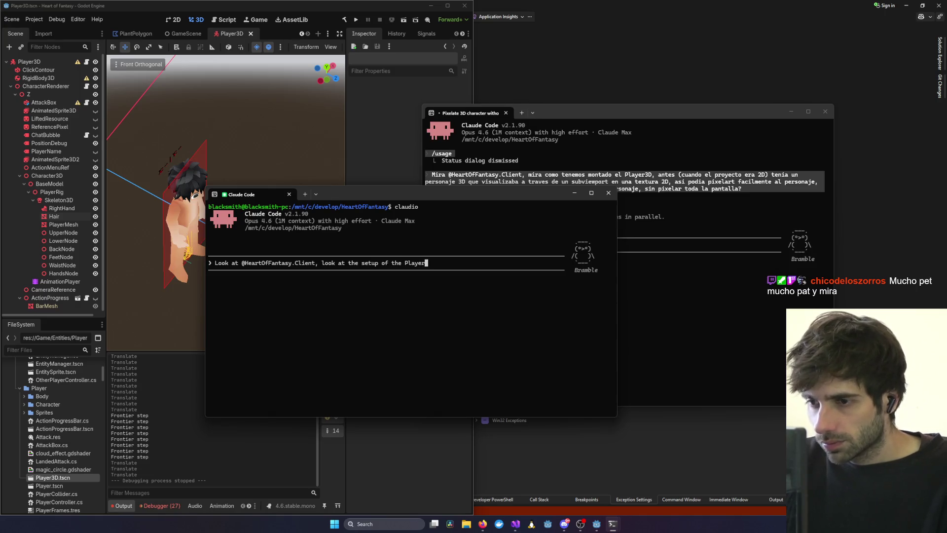
text(3D, before )
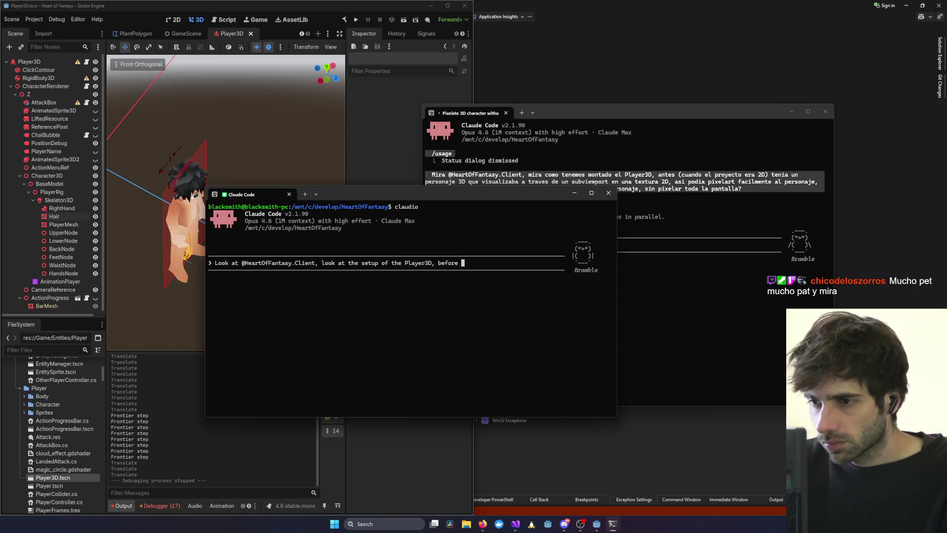
text((when our project was 32)
key(BackSpace)
text(D) we)
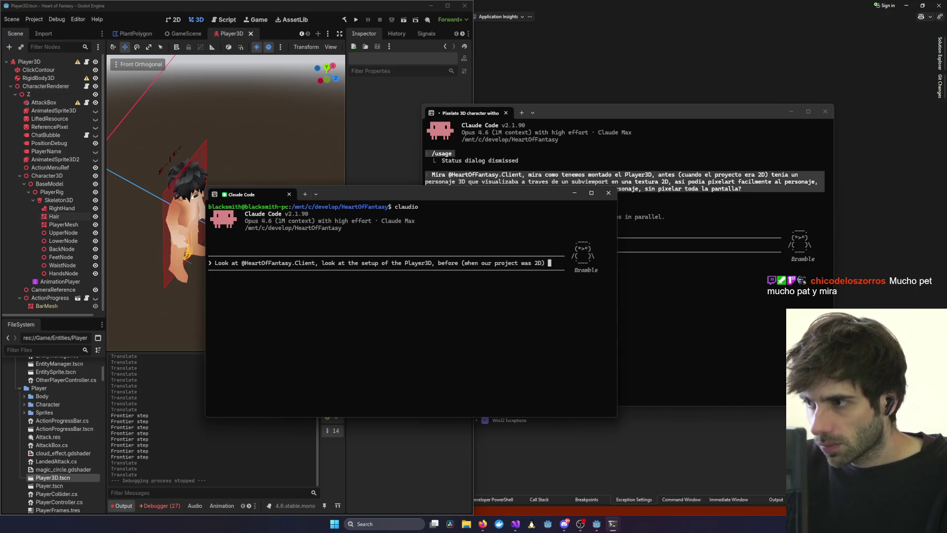
text( had)
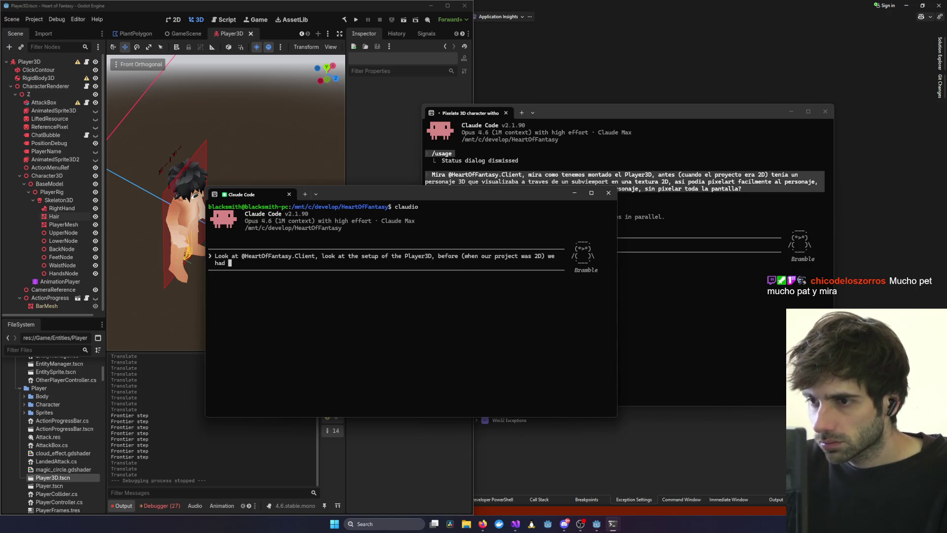
key(BackSpace)
key(BackSpace)
key(BackSpace)
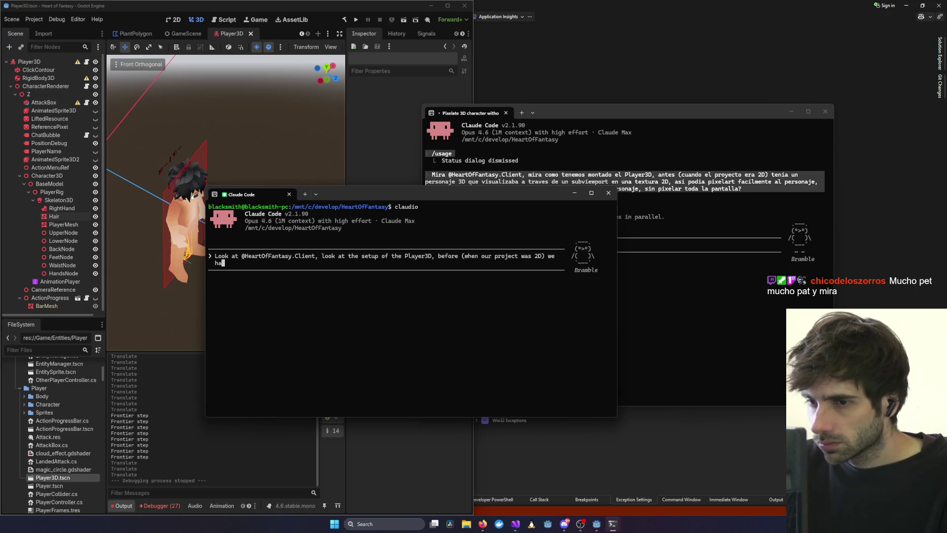
key(BackSpace)
text(sed to visualize)
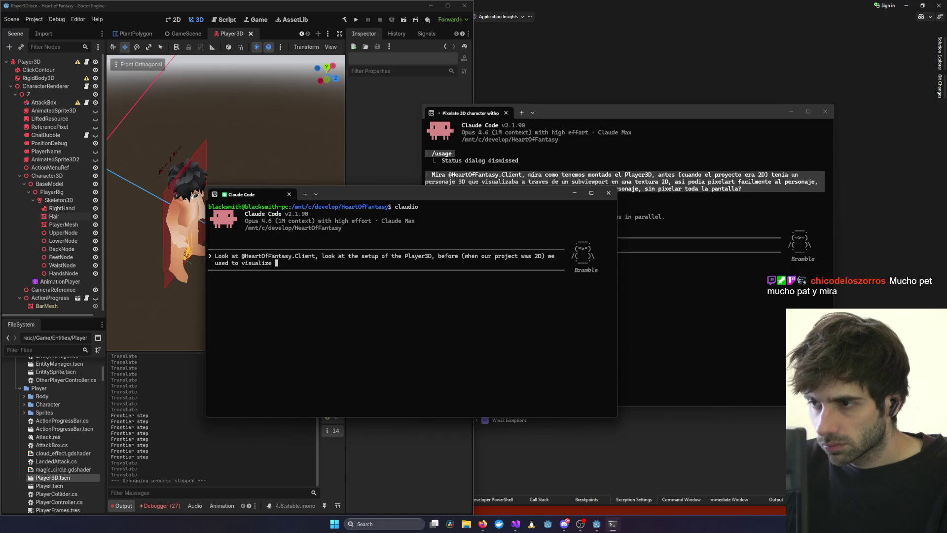
text( the character thro)
text(ugh a s)
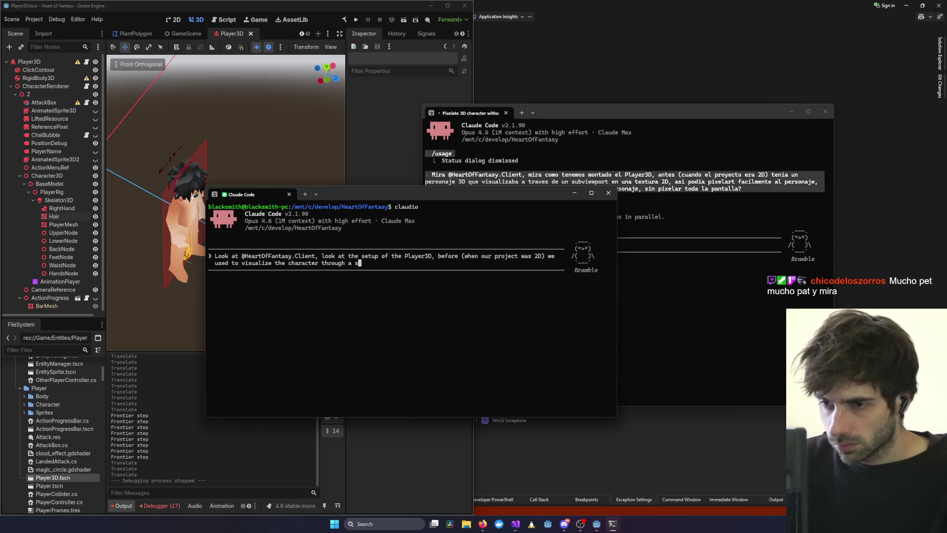
text(irewpor in a 2D textur)
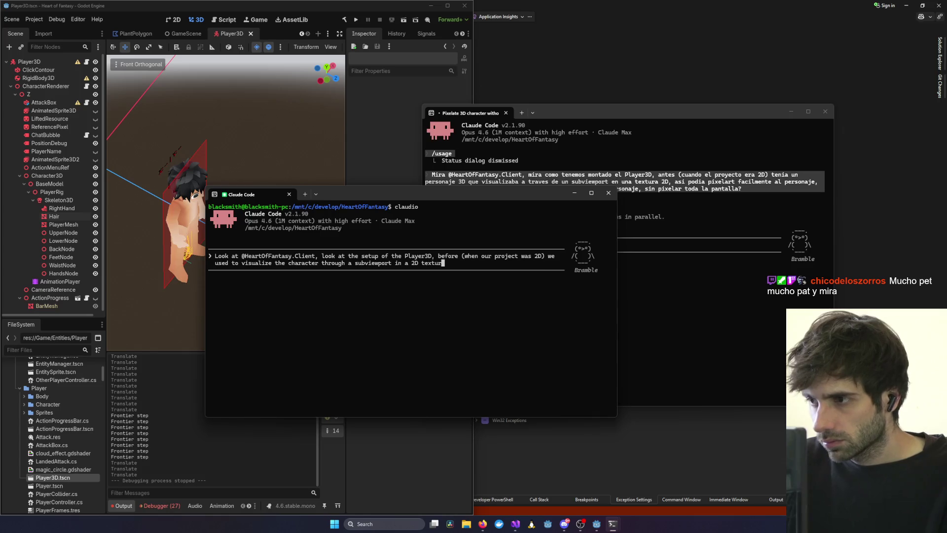
key(BackSpace)
key(BackSpace)
key(BackSpace)
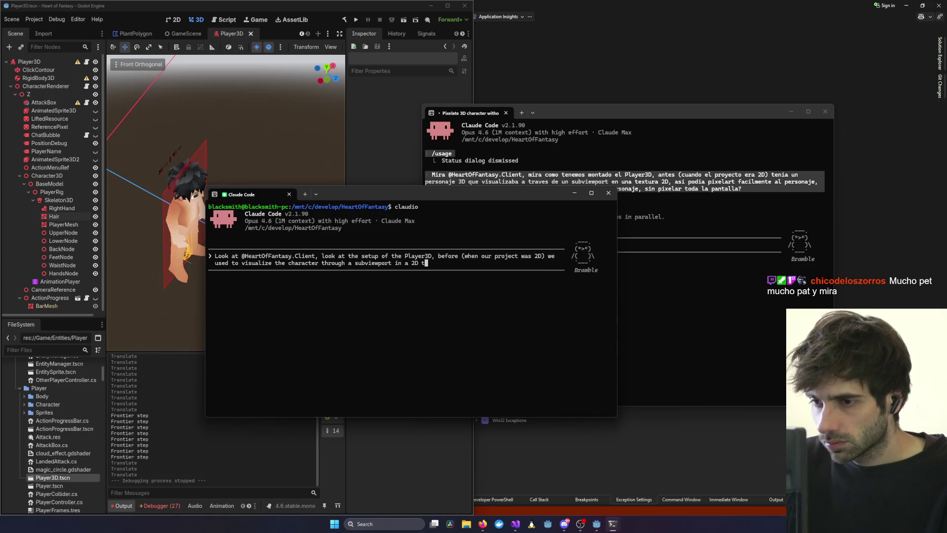
text(sprite, )
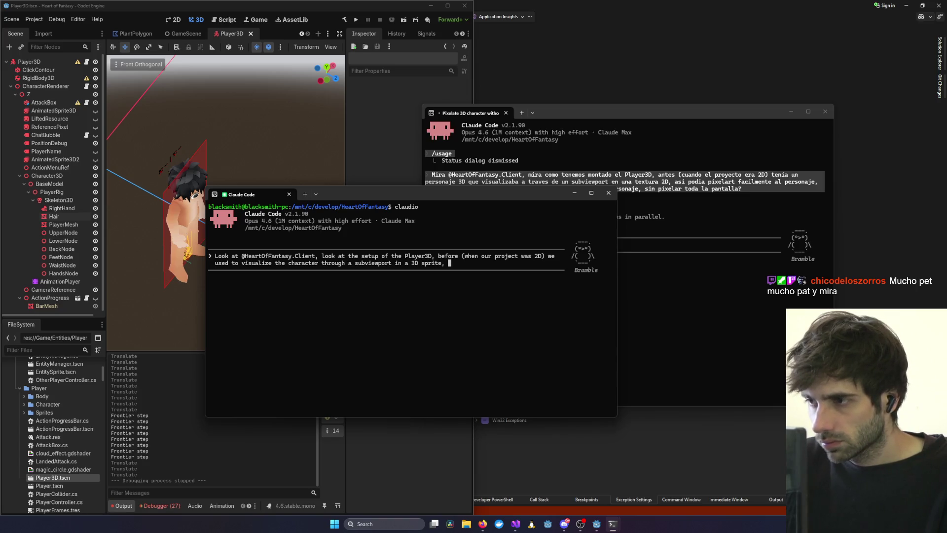
text(this way)
mouse_move(480, 198)
mouse_down()
mouse_move(302, 286)
mouse_move(283, 195)
mouse_move(541, 171)
mouse_move(471, 187)
mouse_move(321, 174)
mouse_move(486, 152)
mouse_move(398, 350)
mouse_move(398, 297)
mouse_move(329, 201)
mouse_move(330, 181)
mouse_move(339, 179)
mouse_move(270, 200)
mouse_move(366, 137)
mouse_move(249, 138)
mouse_move(434, 142)
mouse_up()
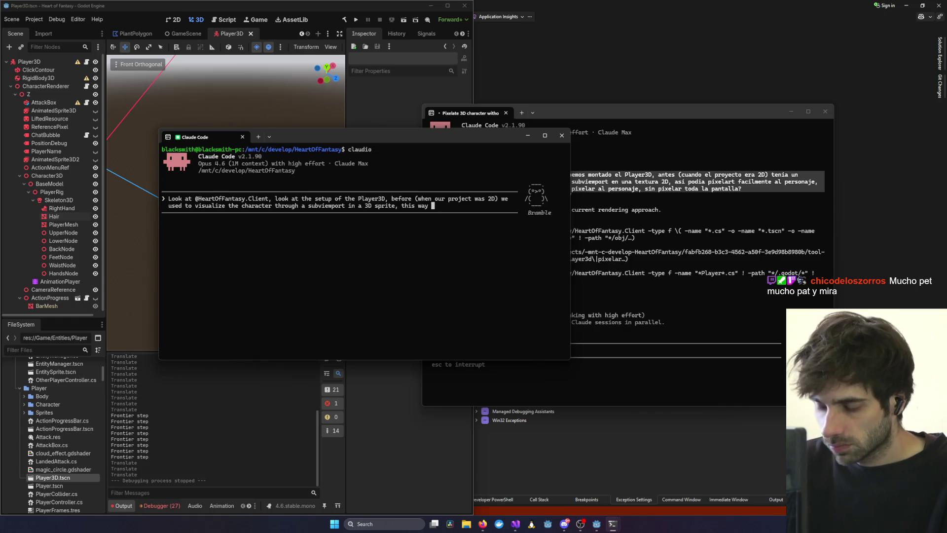
Explain the old pixelart camera shader and that with one camera the character isn't pixelated.
text(i was able to easily pixelar)
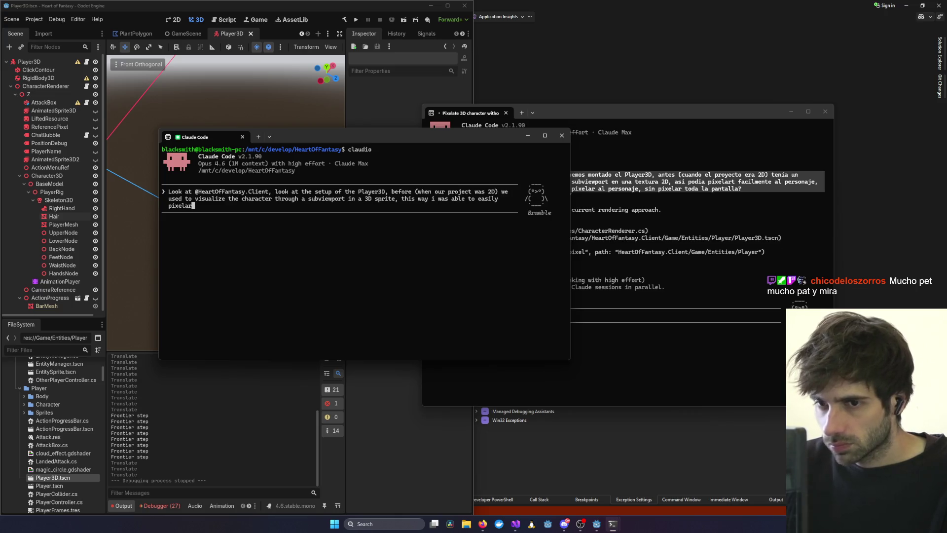
key(BackSpace)
text(te the character by adding the postprocessing pixelart)
key(BackSpace)
text(.)
key(BackSpace)
key(BackSpace)
text(shader to the )
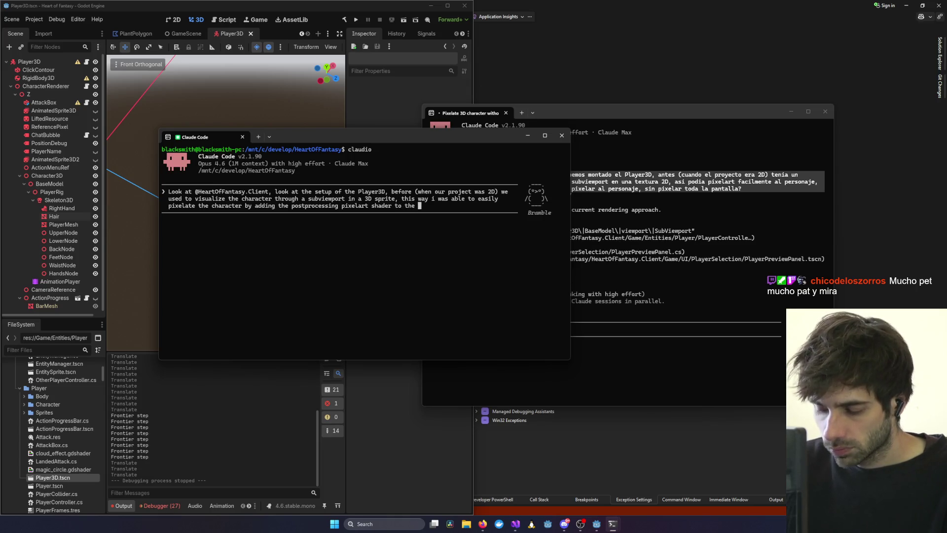
text(camera)
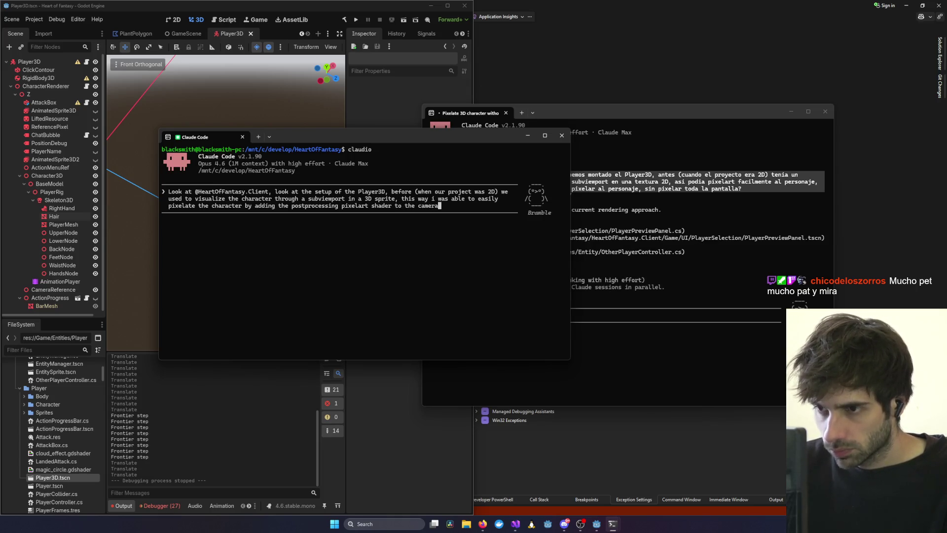
text( that was in the )
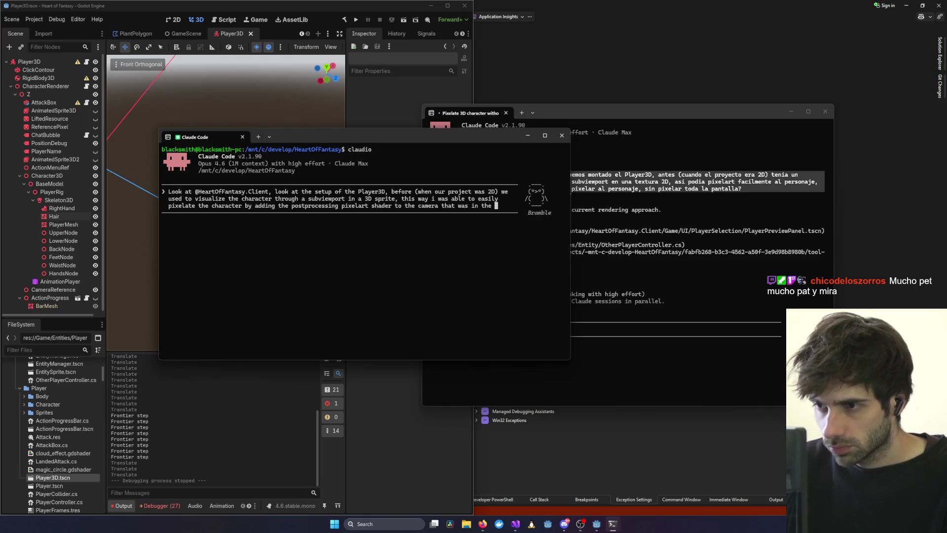
text(cha)
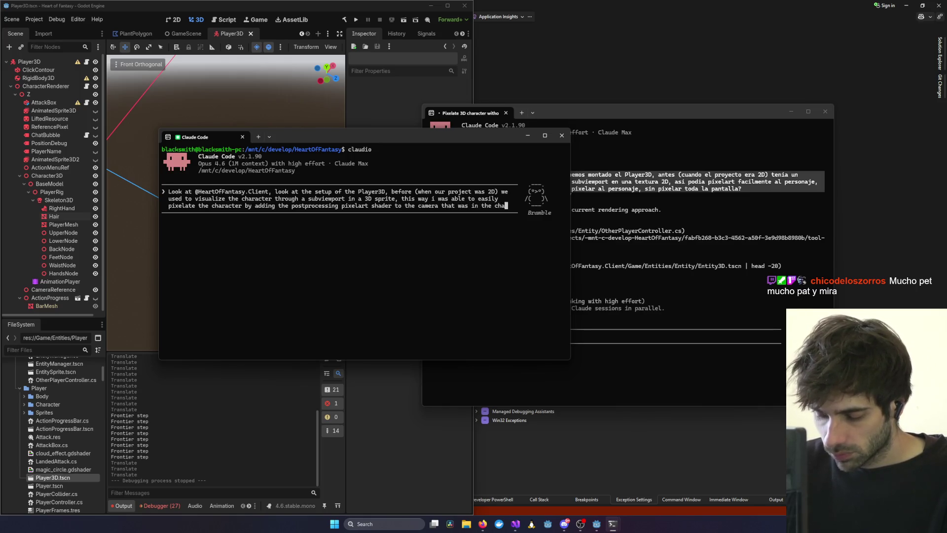
text(racter setup, )
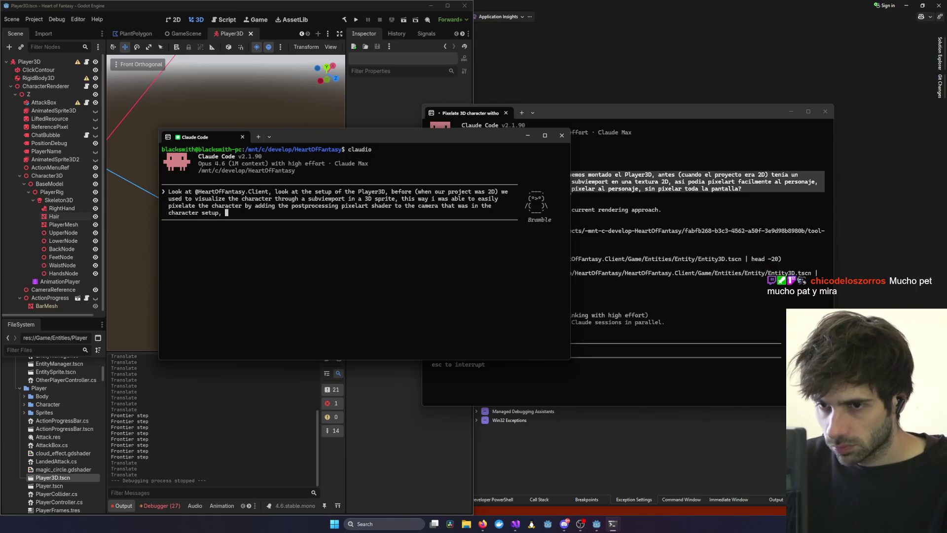
text(but now we onl)
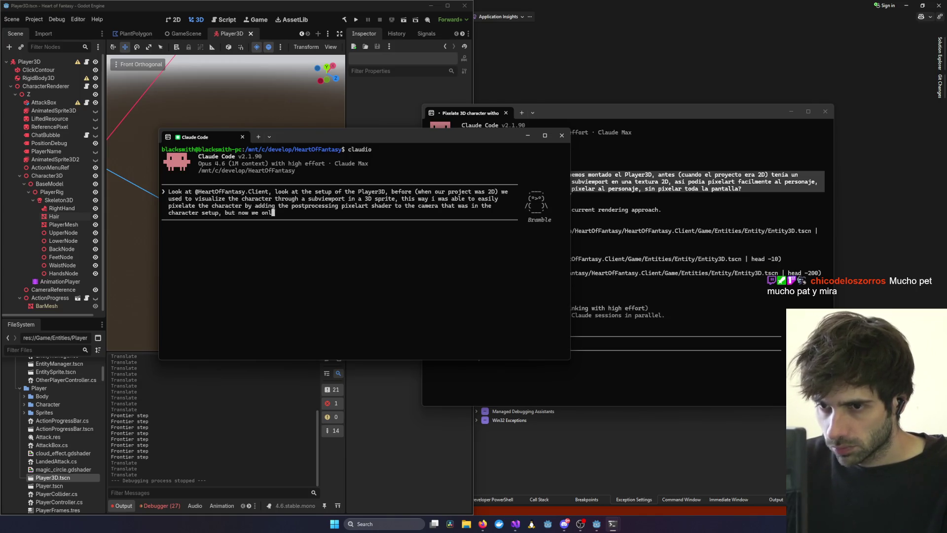
text(y have 1 camera)
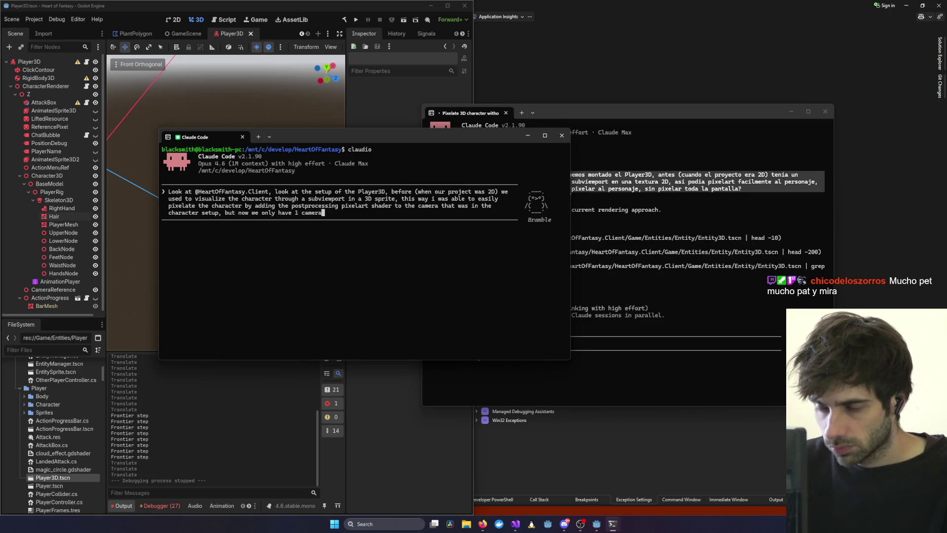
text( and no subv)
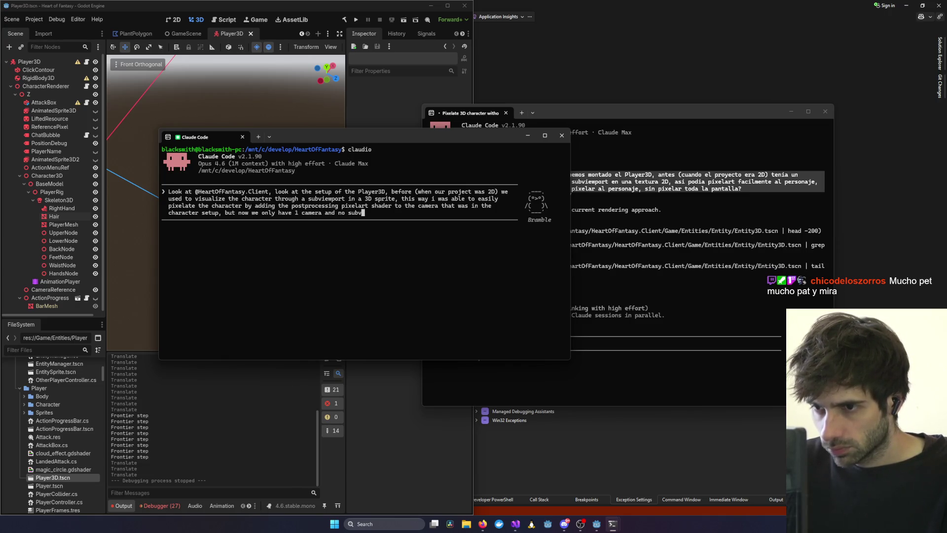
text(iewpoert seti)
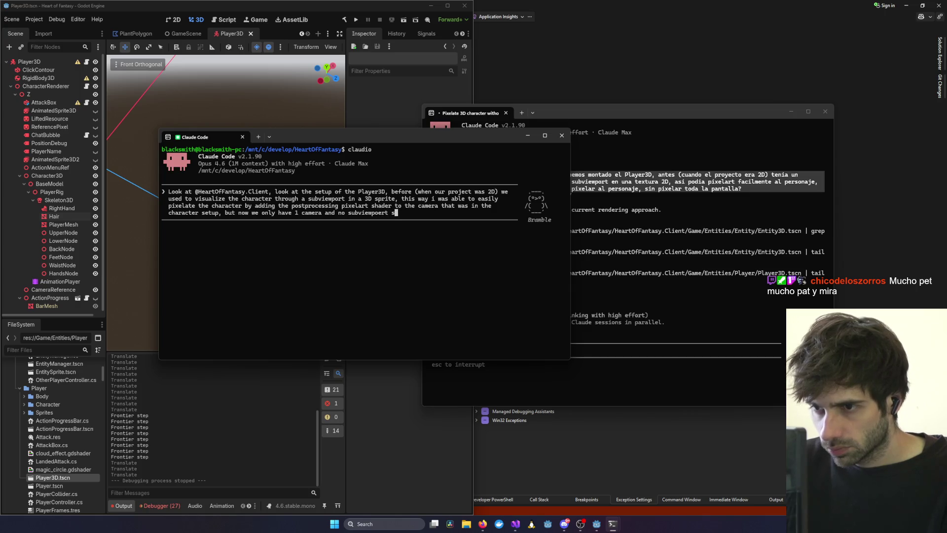
key(BackSpace)
key(BackSpace)
text(up)
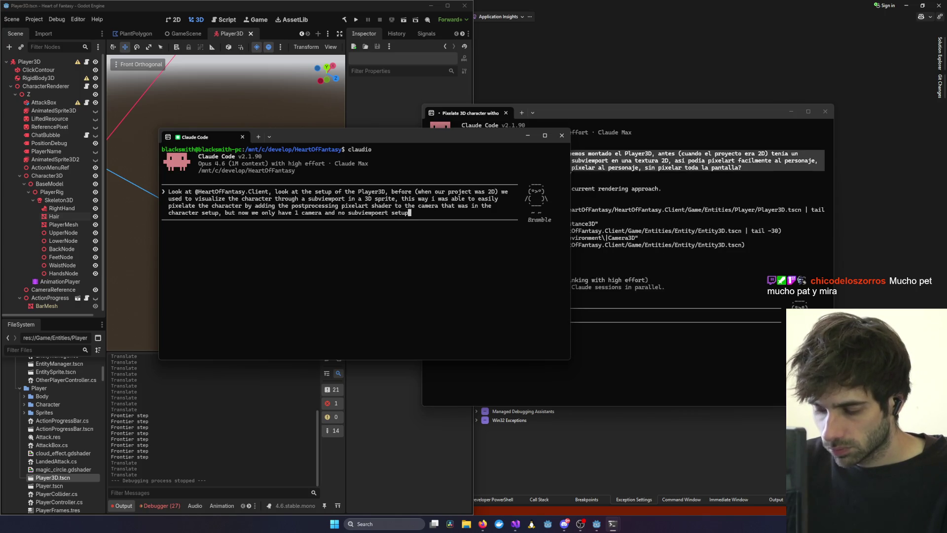
text(, so the )
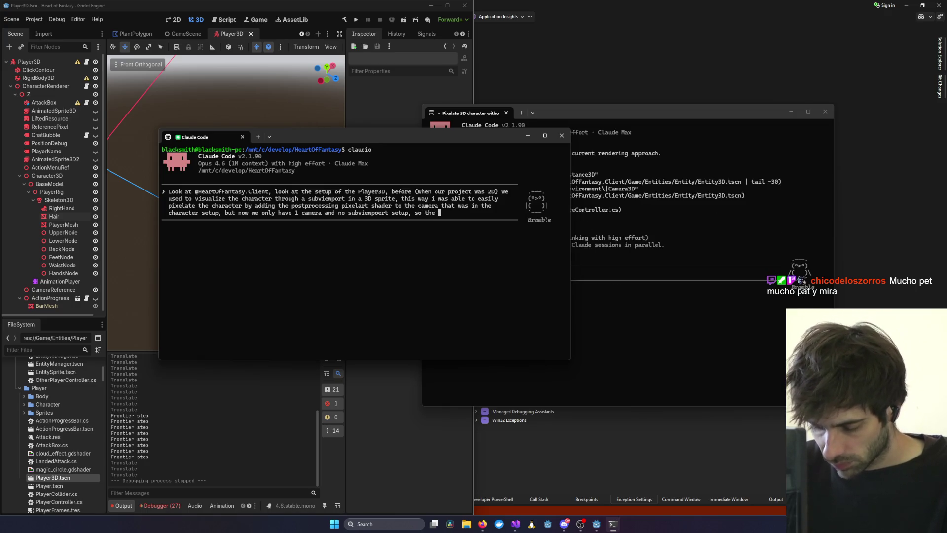
text(chra)
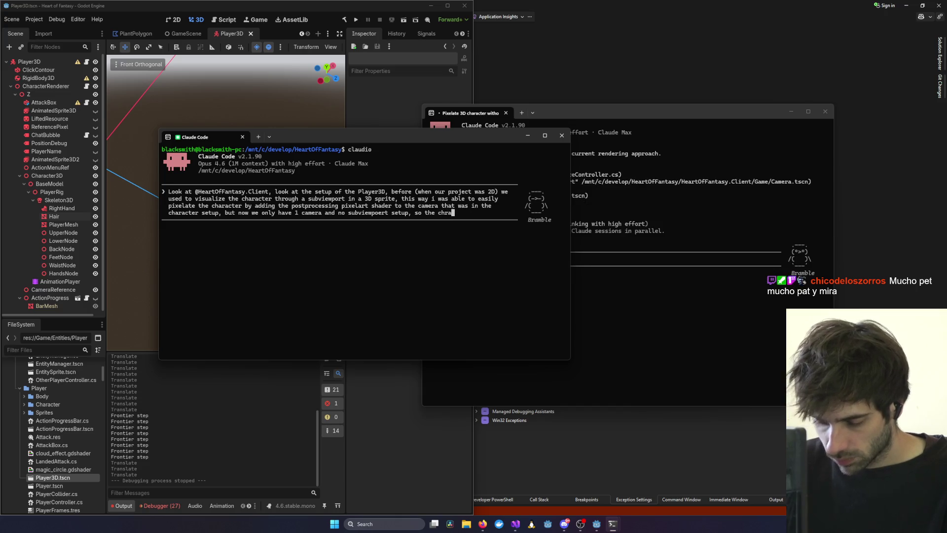
key(BackSpace)
key(BackSpace)
text(arac)
text(ter )
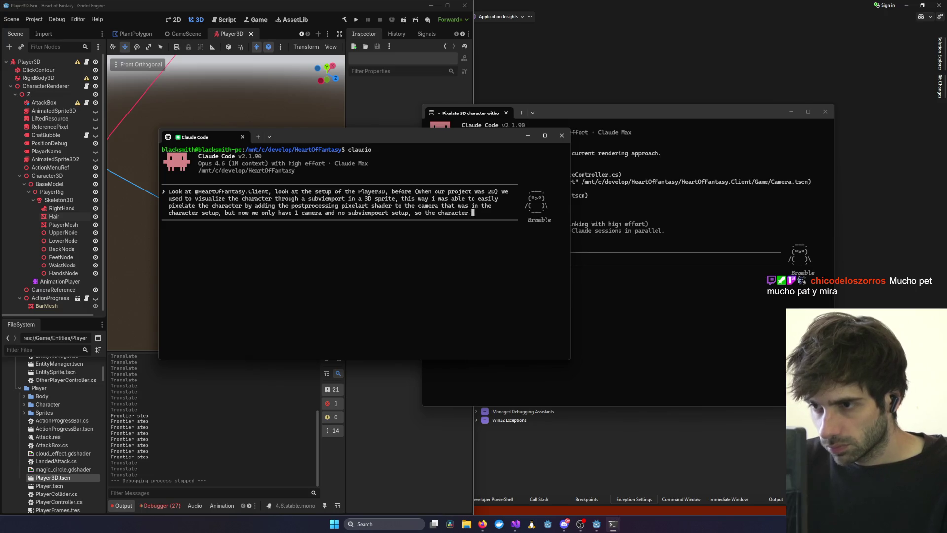
text(is not pixelated, and)
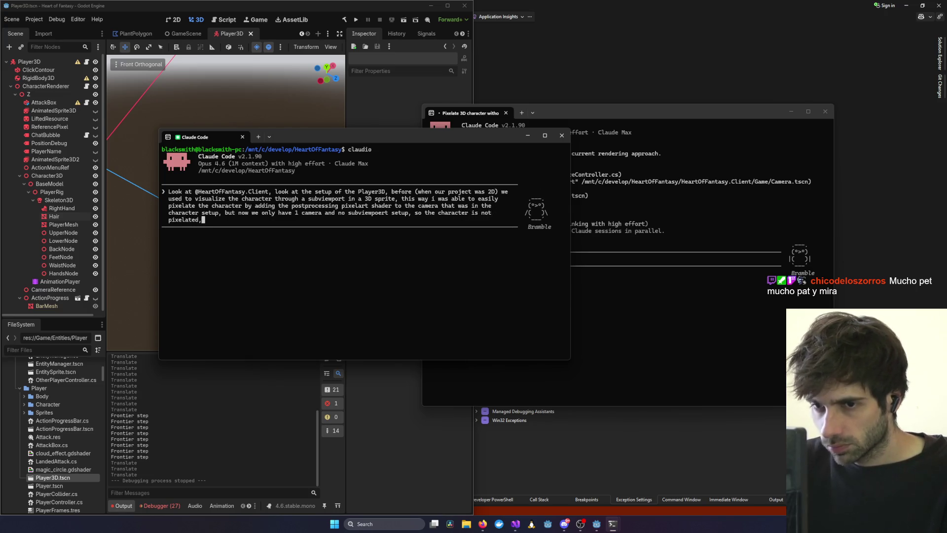
Add that shading the current camera would pixelate the whole screen, ask 'what could we do?', and submit.
click(457, 256)
key(alt+Tab)
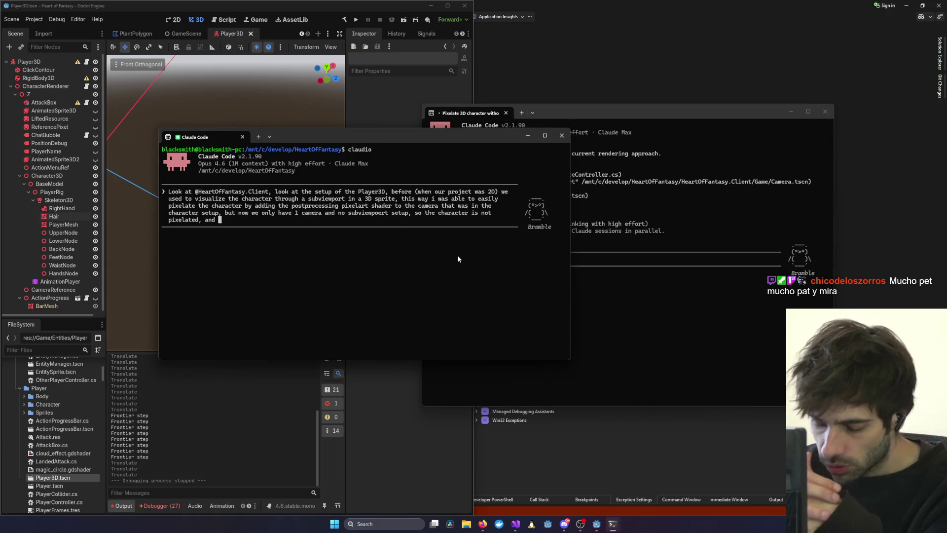
text(we )
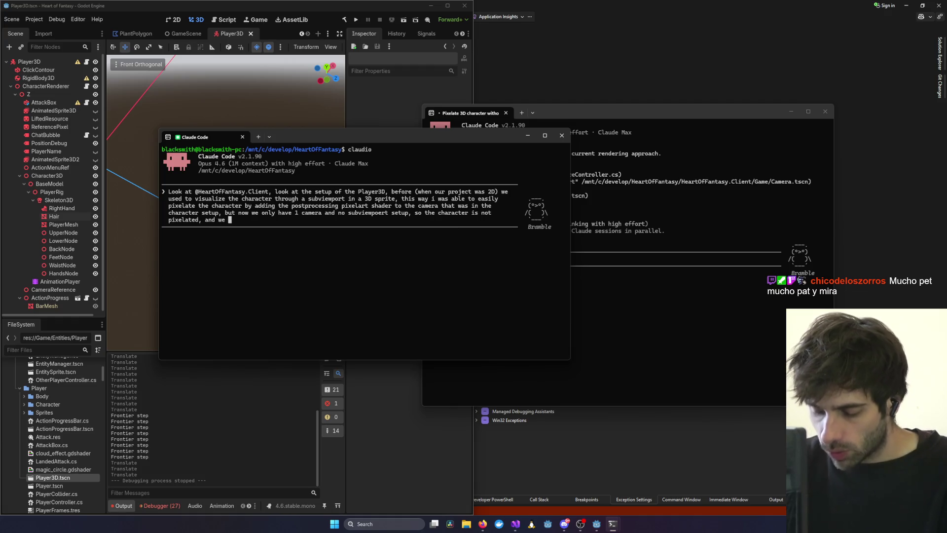
text(cant just apply)
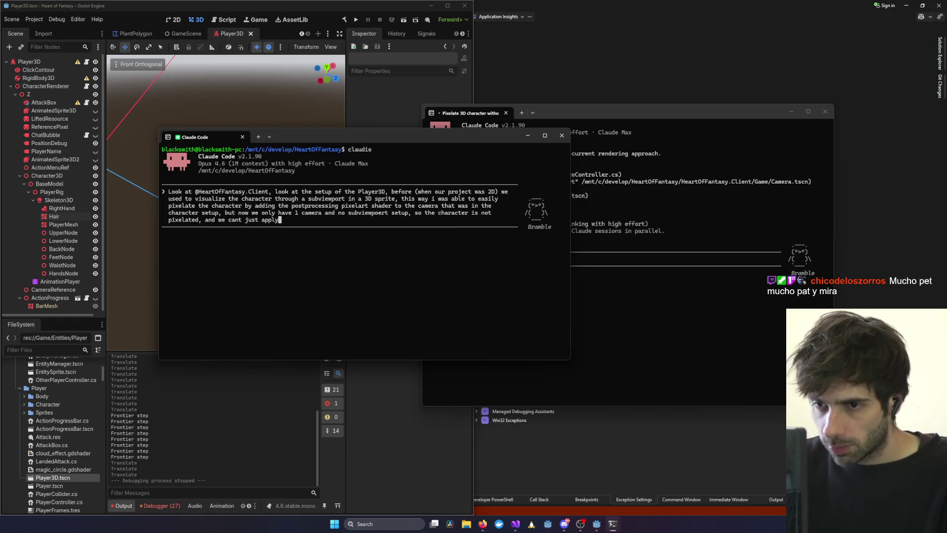
text( the pixelart sha)
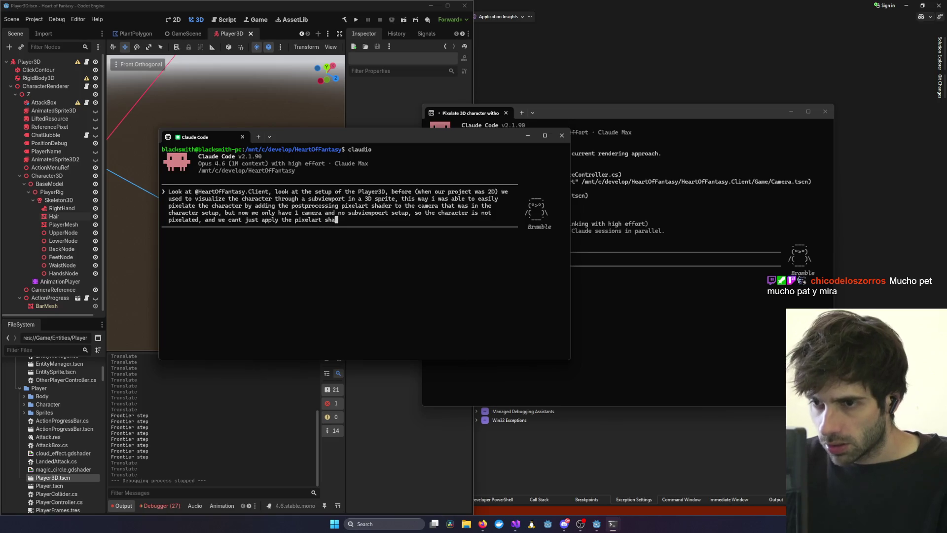
text(der to the current)
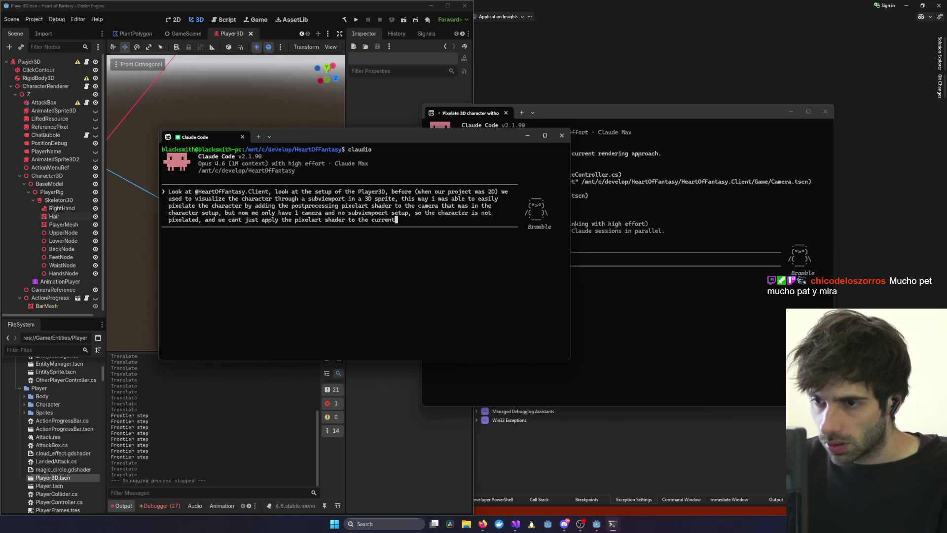
text( camera because tha)
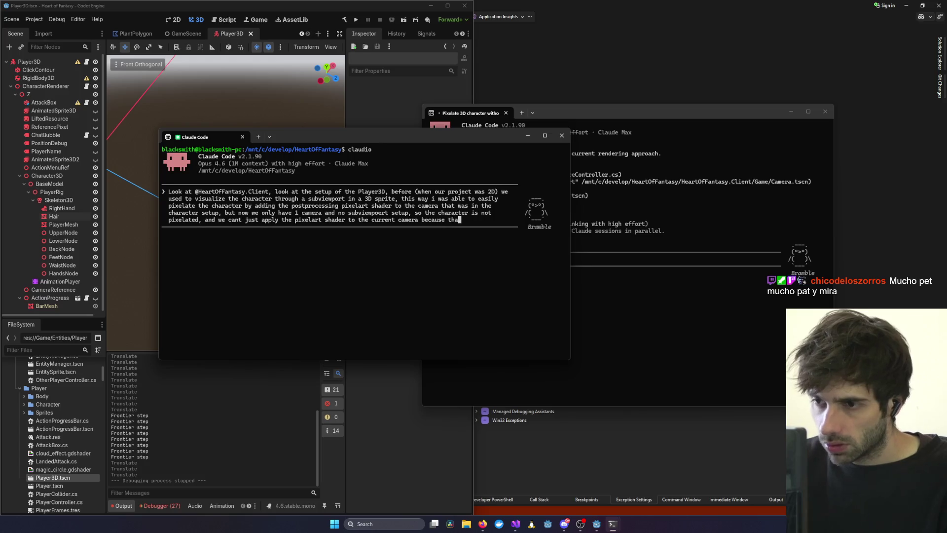
text(t would pixelart)
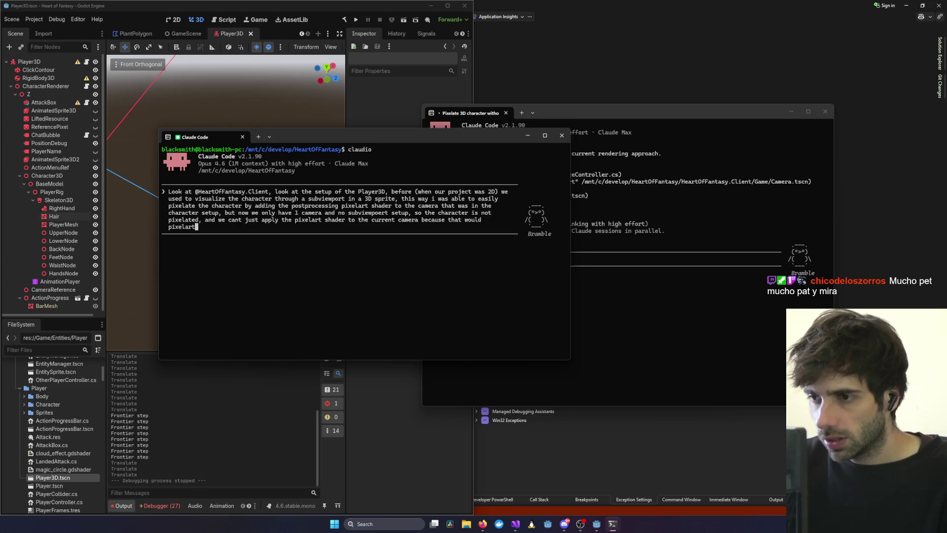
key(BackSpace)
key(BackSpace)
text(te the )
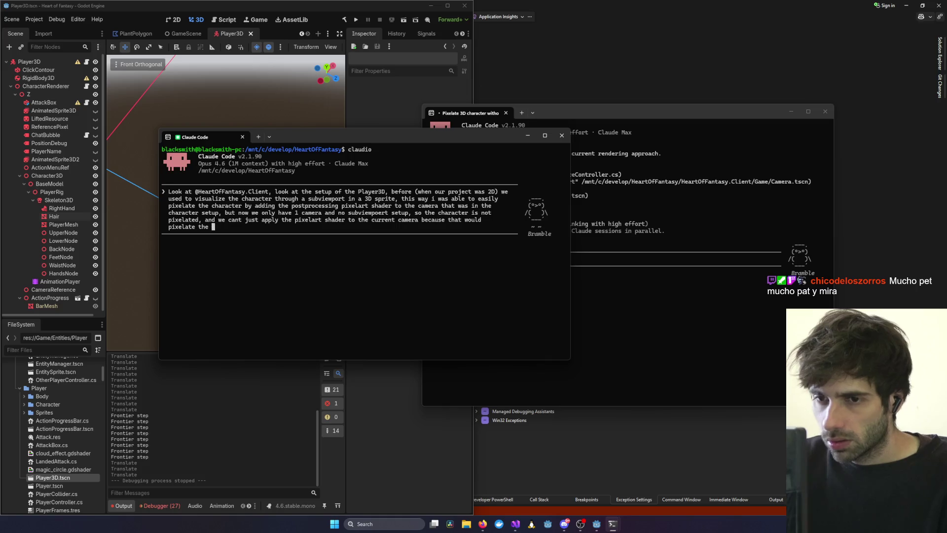
text(whole screen)
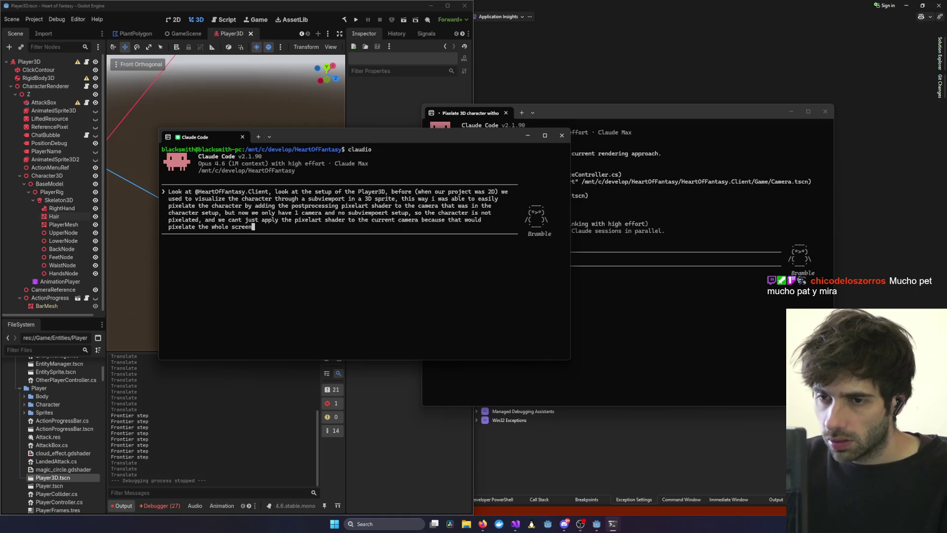
text( and we dont )
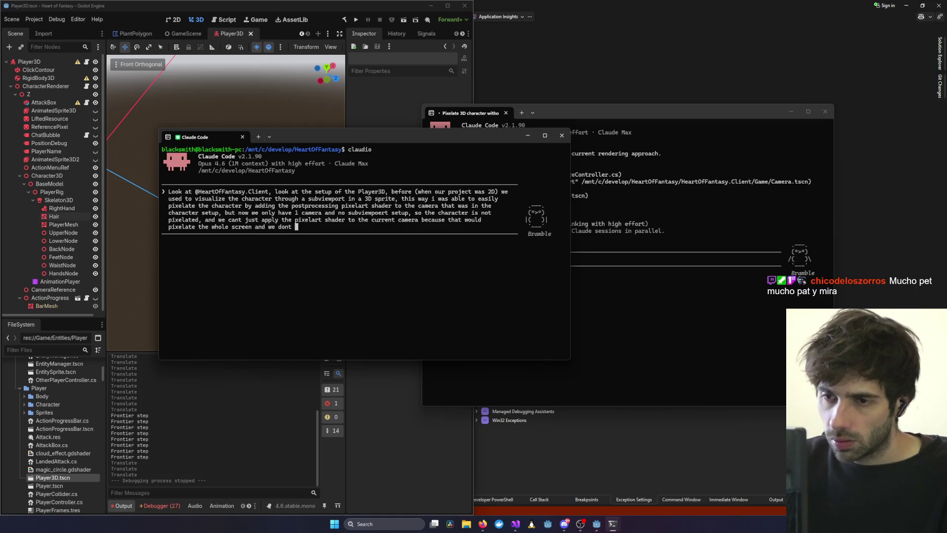
text(want that)
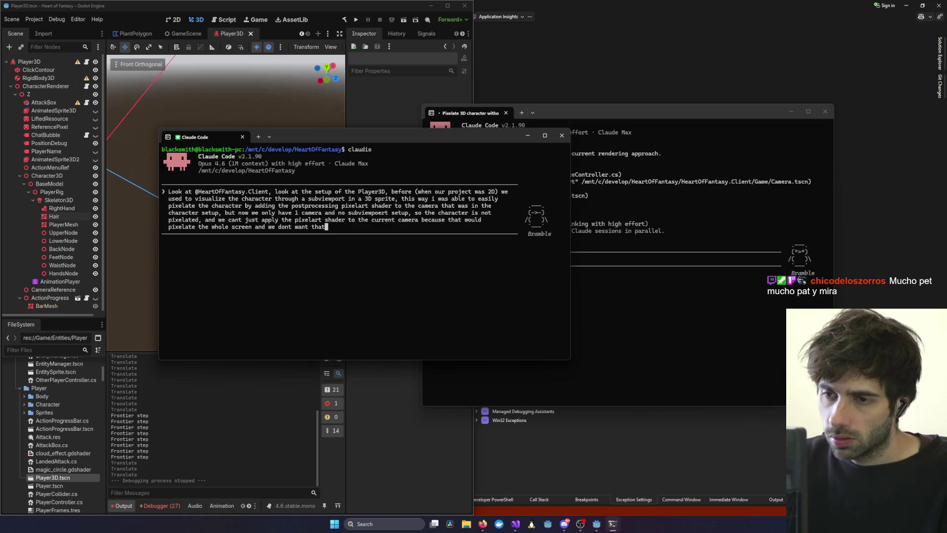
text(, what coul)
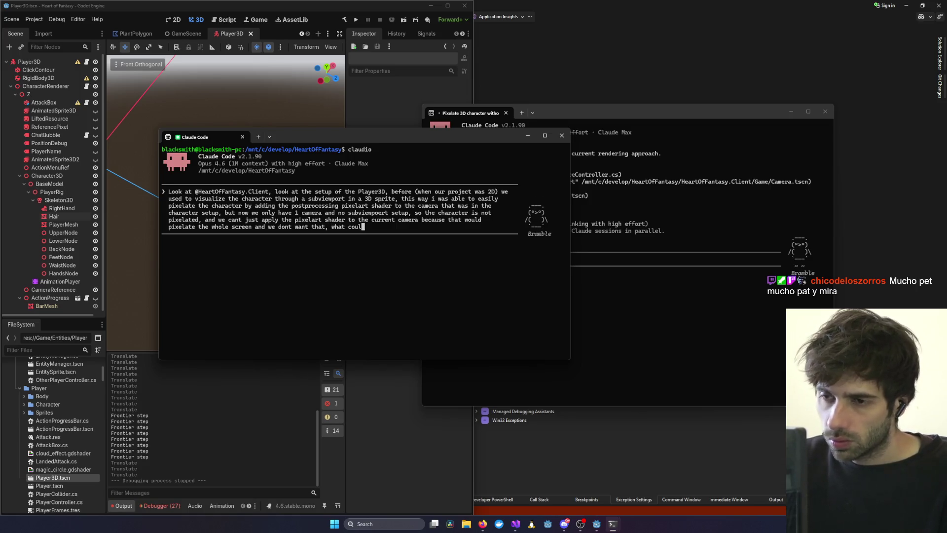
text(d we do?)
key(Return)
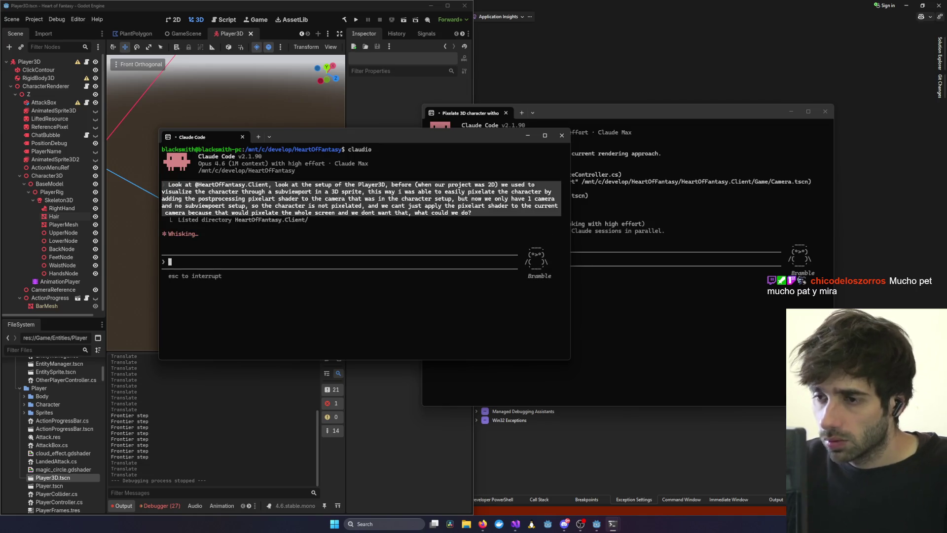
click(667, 108)
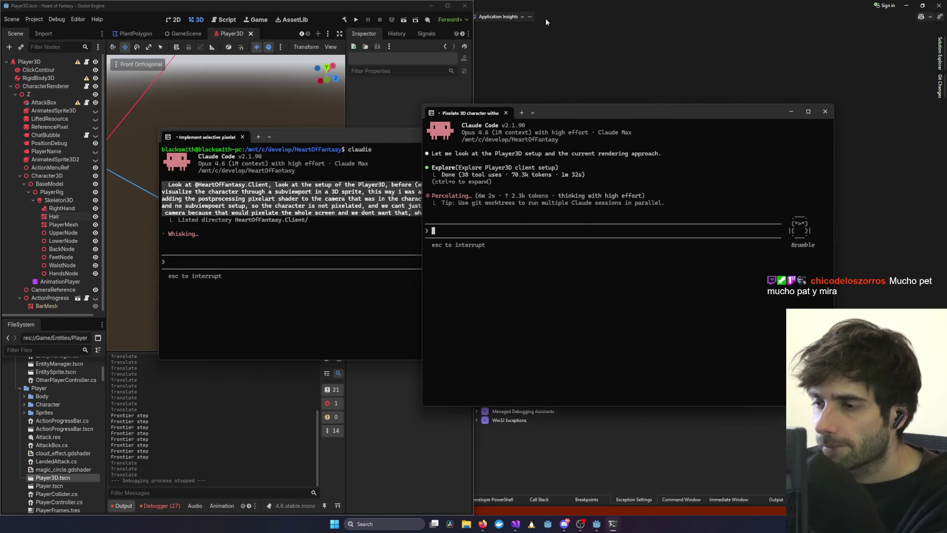
Place the two Claude sessions side by side and scroll up through the reply.
drag(354, 132, 256, 131)
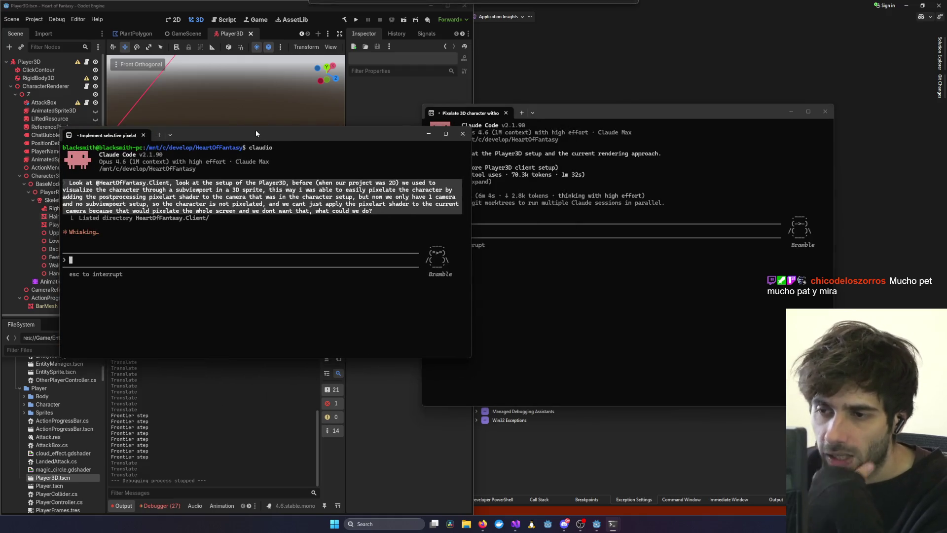
drag(576, 113, 646, 94)
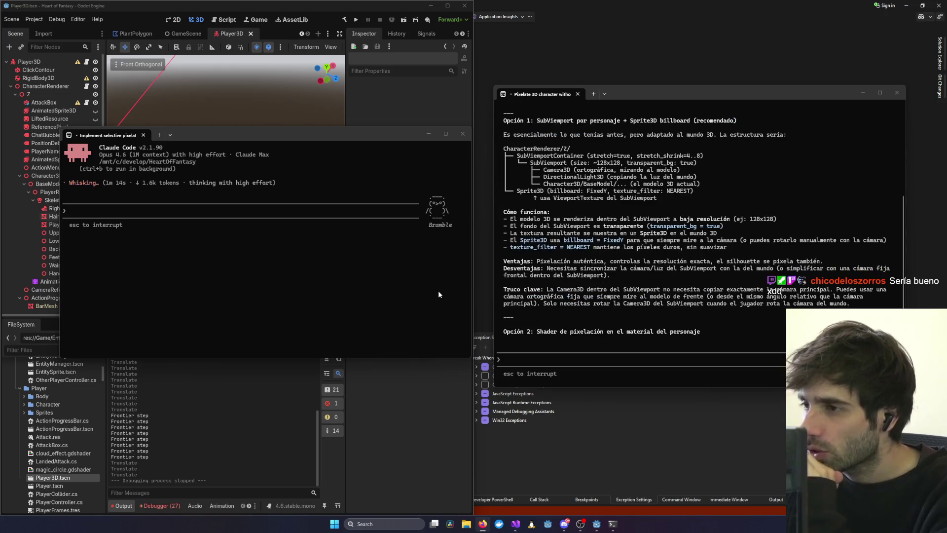
scroll(670, 266, up, 7)
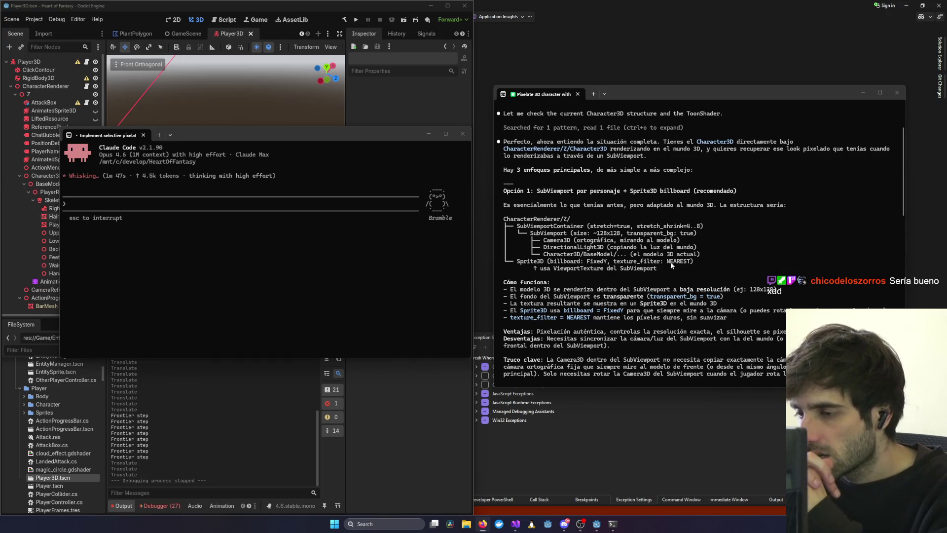
Scroll through the reply's Opción 2 and Opción 3, then focus the left session's prompt.
scroll(633, 270, down, 3)
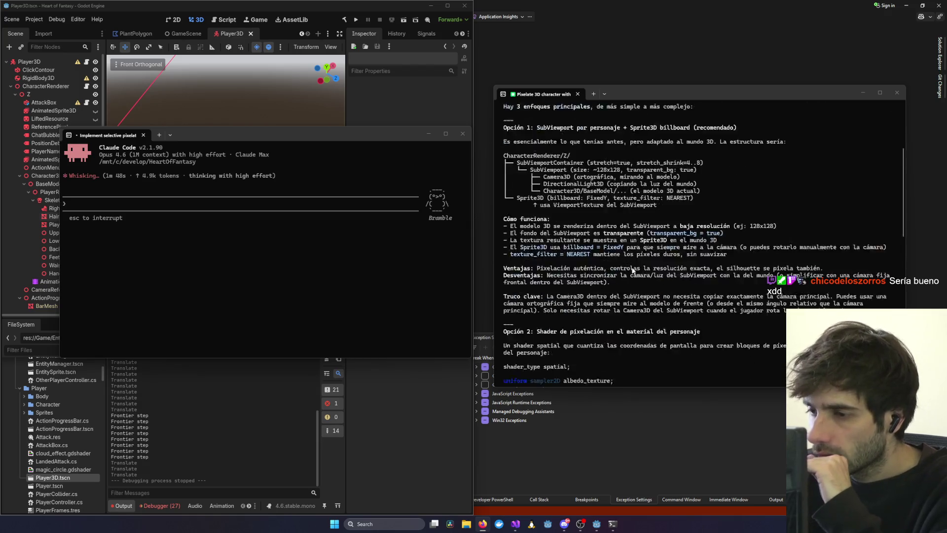
scroll(633, 270, down, 4)
scroll(631, 267, down, 3)
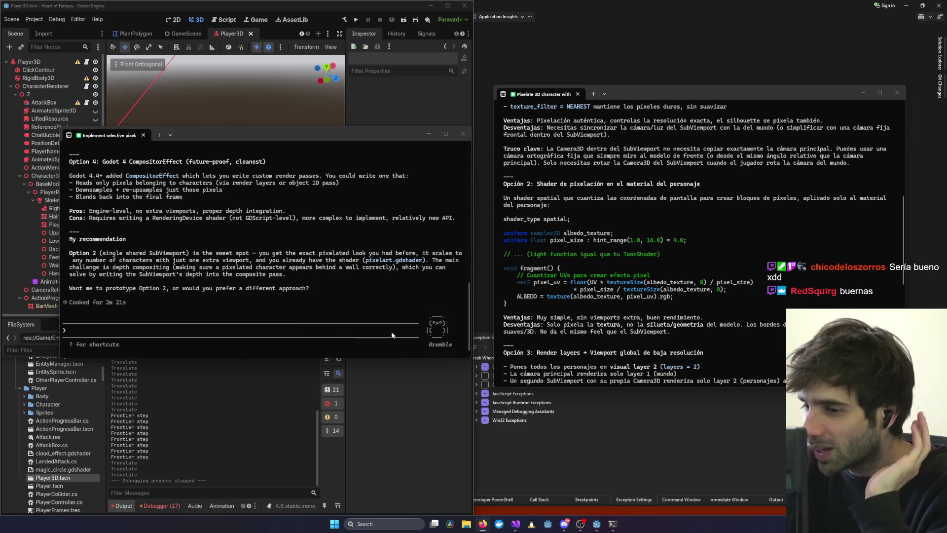
click(436, 330)
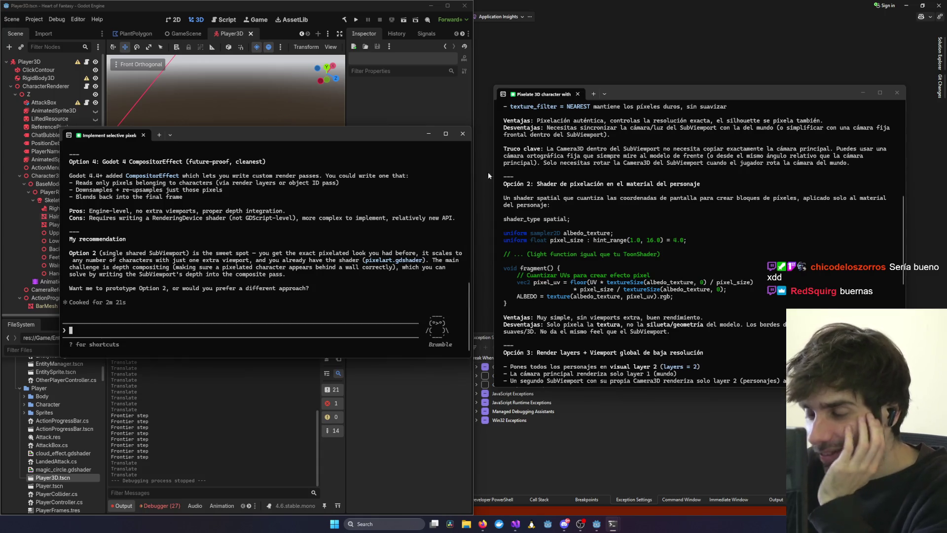
Read the right session's reply to its end: Opción 1 with CharacterRenderer.cs camera-sync code.
scroll(610, 252, down, 1)
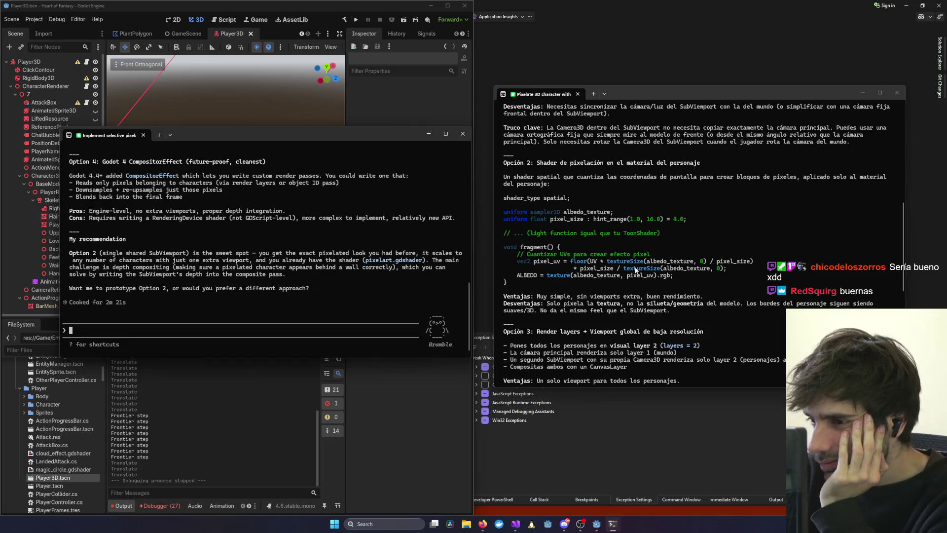
scroll(636, 270, down, 6)
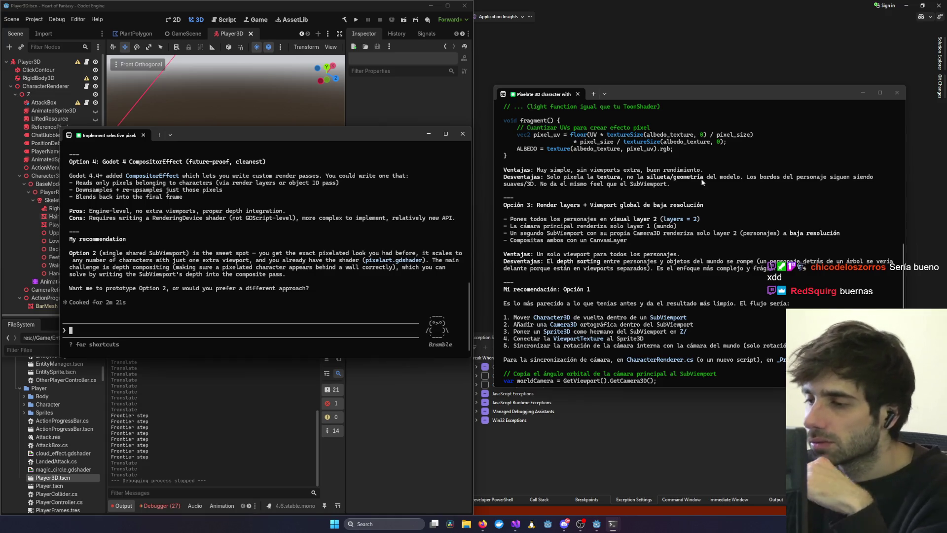
scroll(646, 219, up, 8)
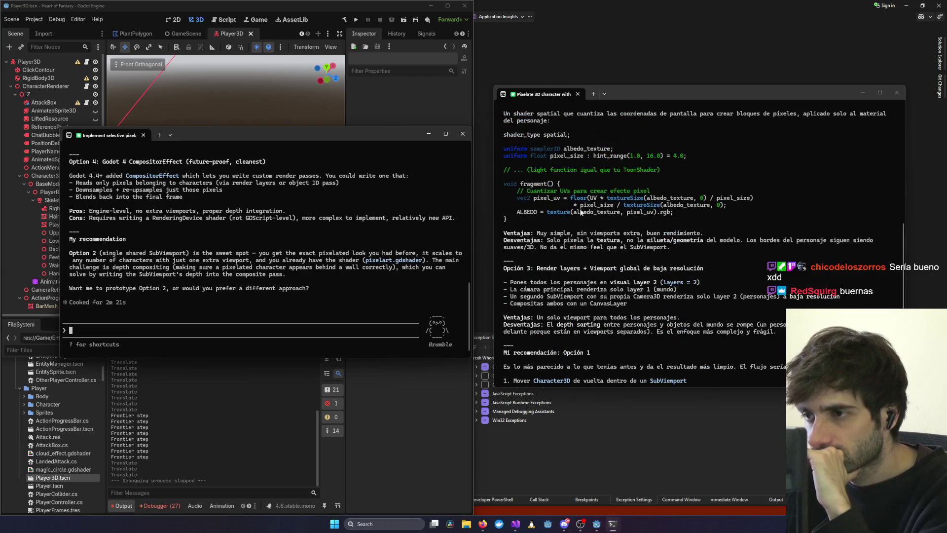
scroll(581, 211, up, 2)
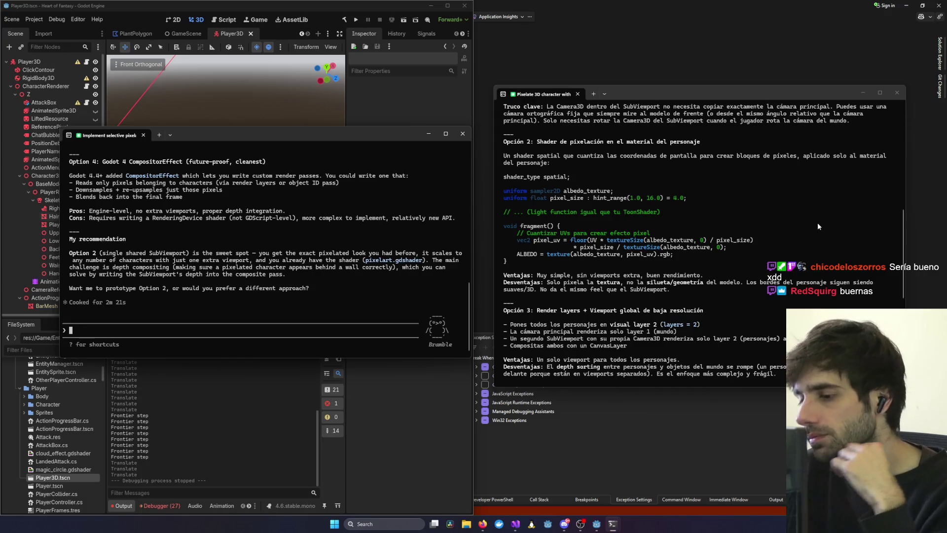
scroll(649, 320, down, 10)
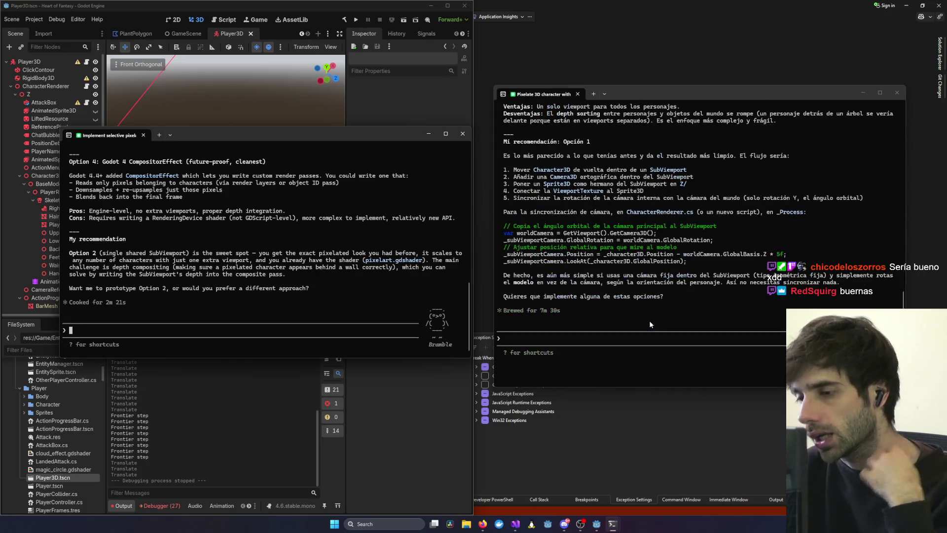
Type the follow-up 'y como lo hace este proyecto /mnt/c/develop/' in the right session's prompt.
click(649, 321)
text(y com)
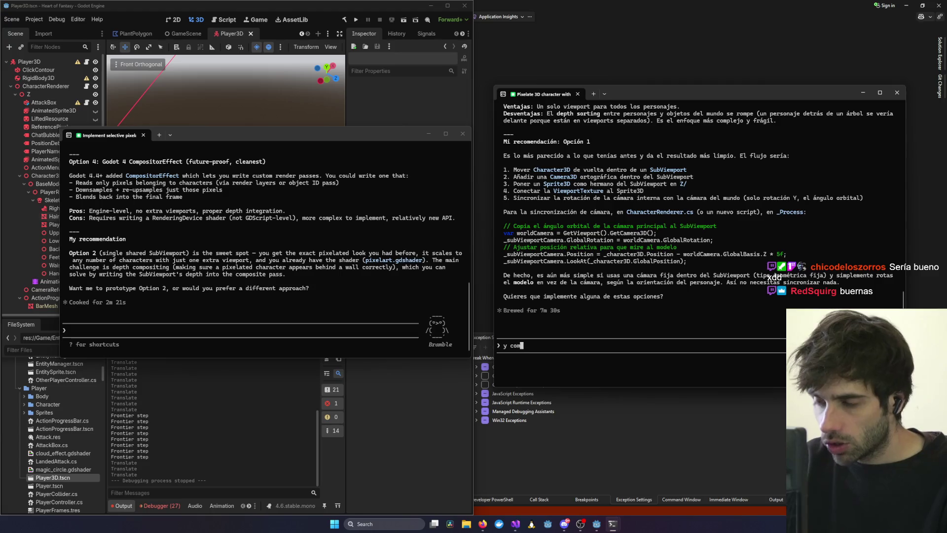
text(o lo hace este p)
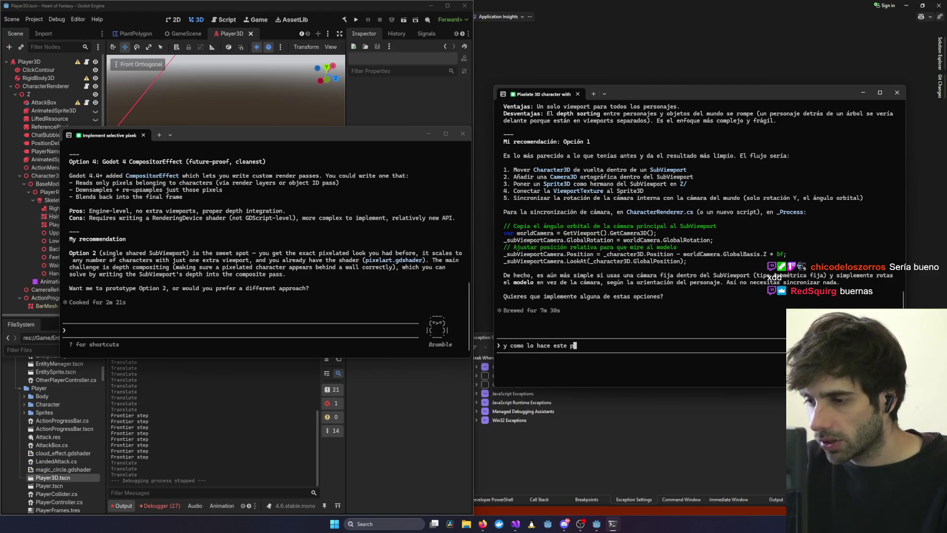
text(royecto @)
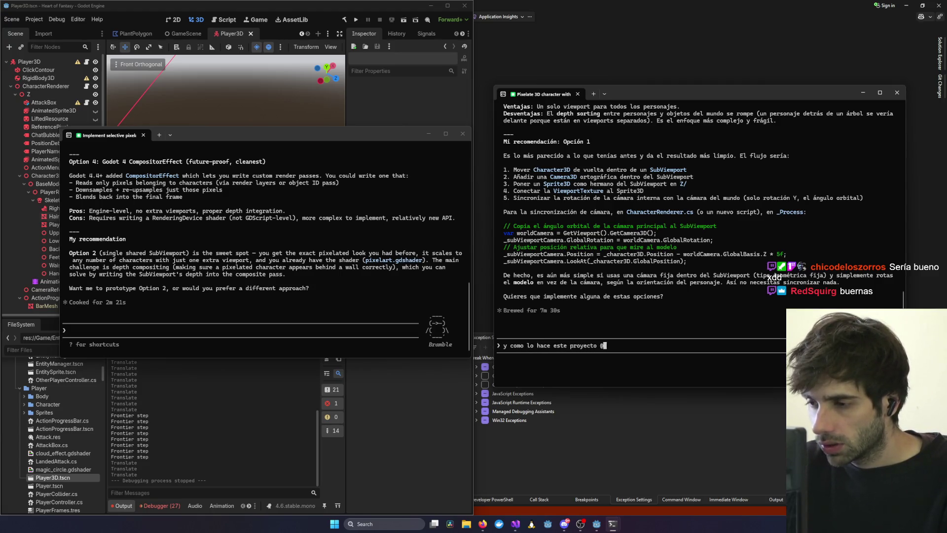
key(BackSpace)
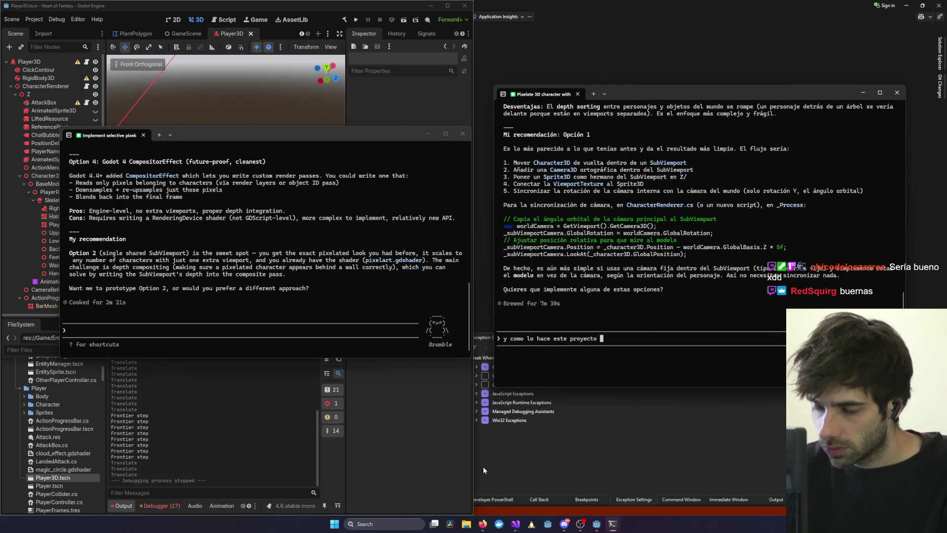
text(/mnt/)
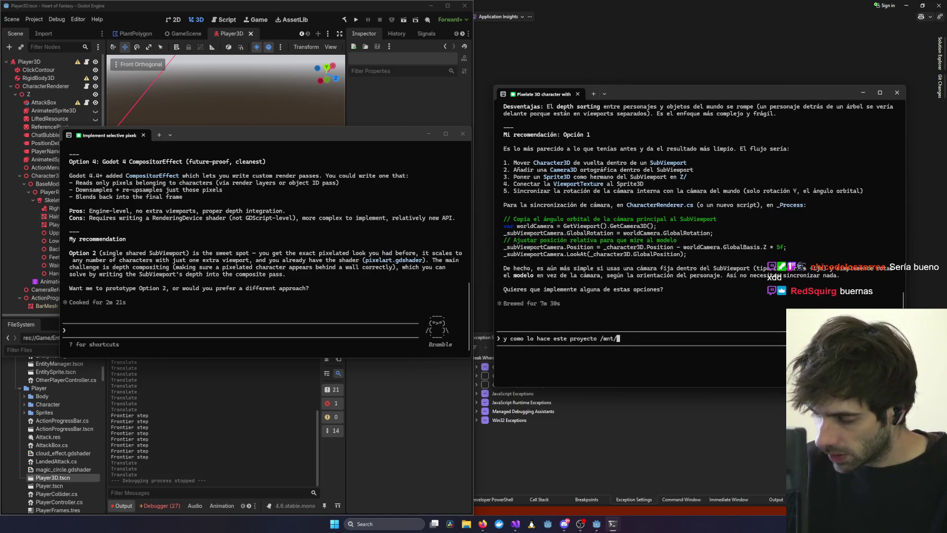
text(c/develop/)
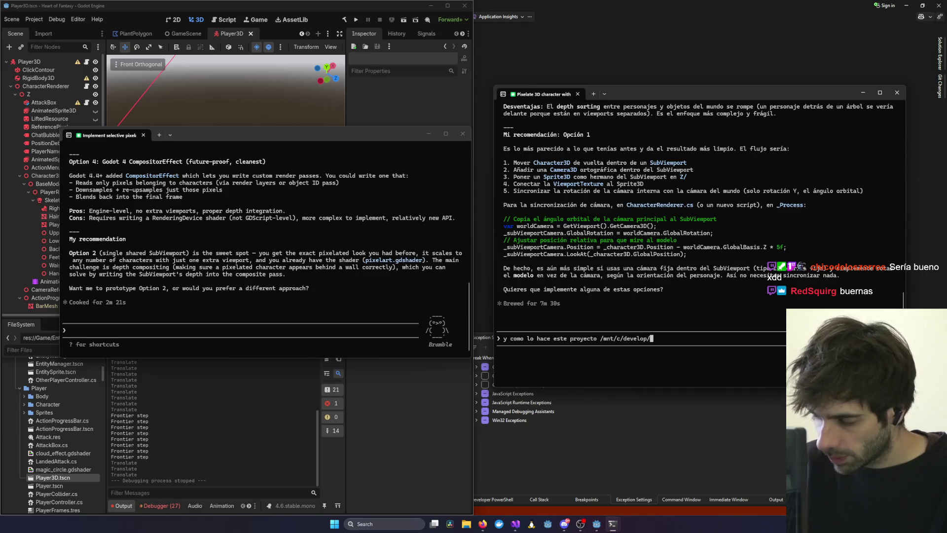
Find the 3d-pixel-art-base-project folder in File Explorer, check its files, then minimize the window.
click(466, 522)
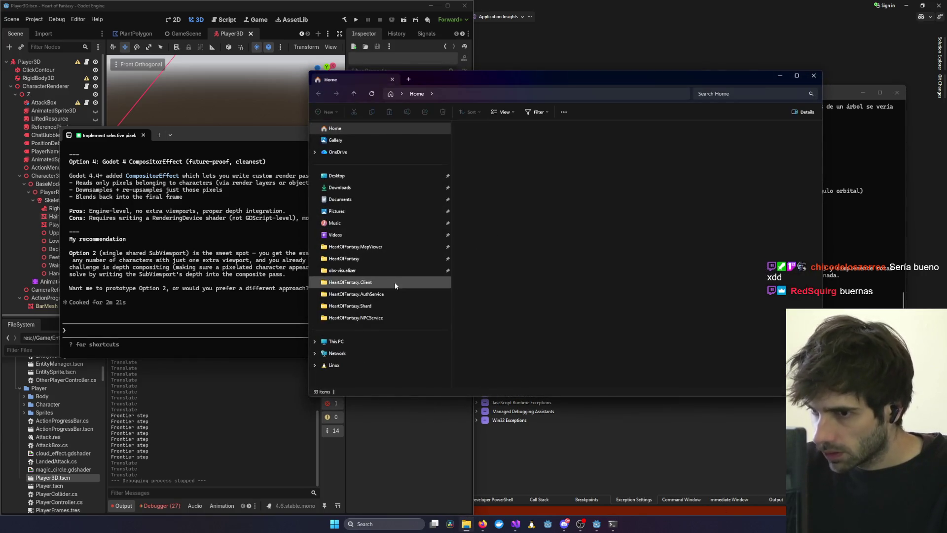
click(345, 281)
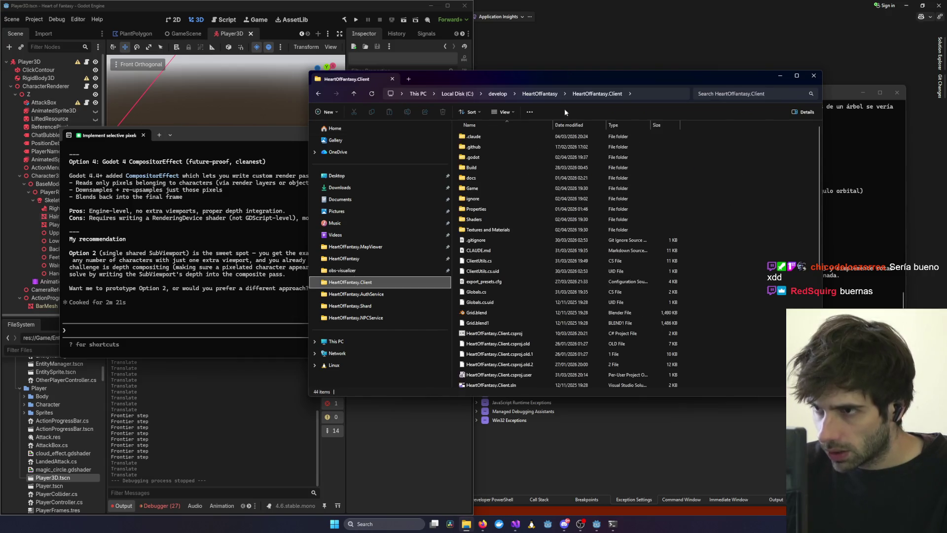
click(503, 93)
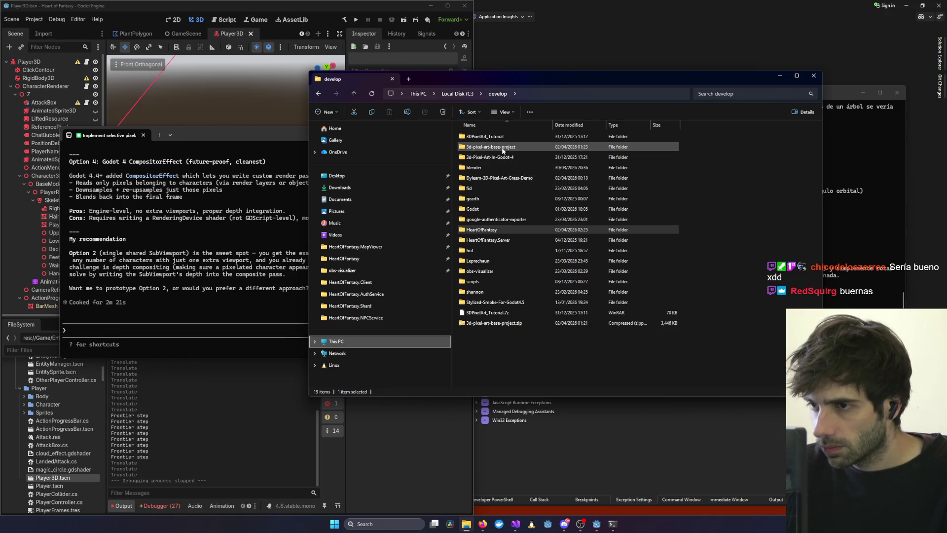
double_click(501, 147)
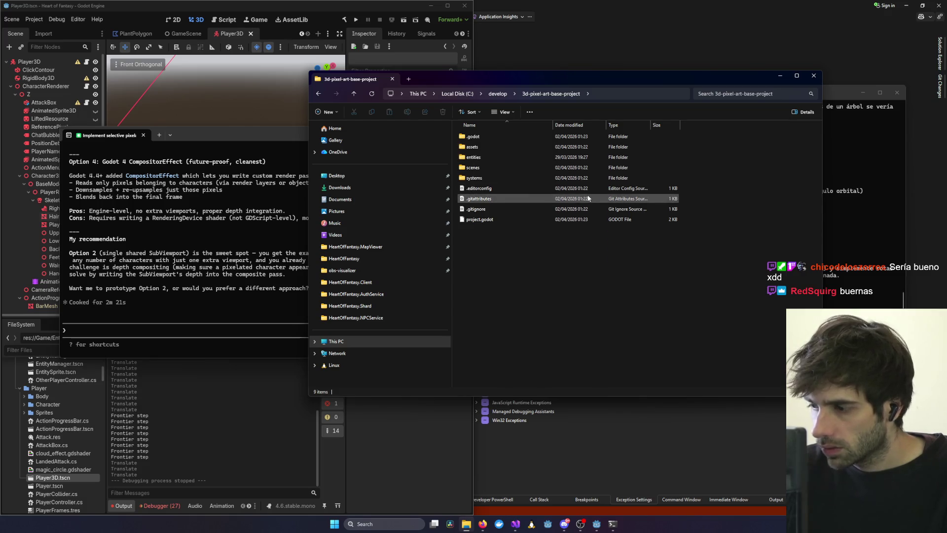
click(611, 93)
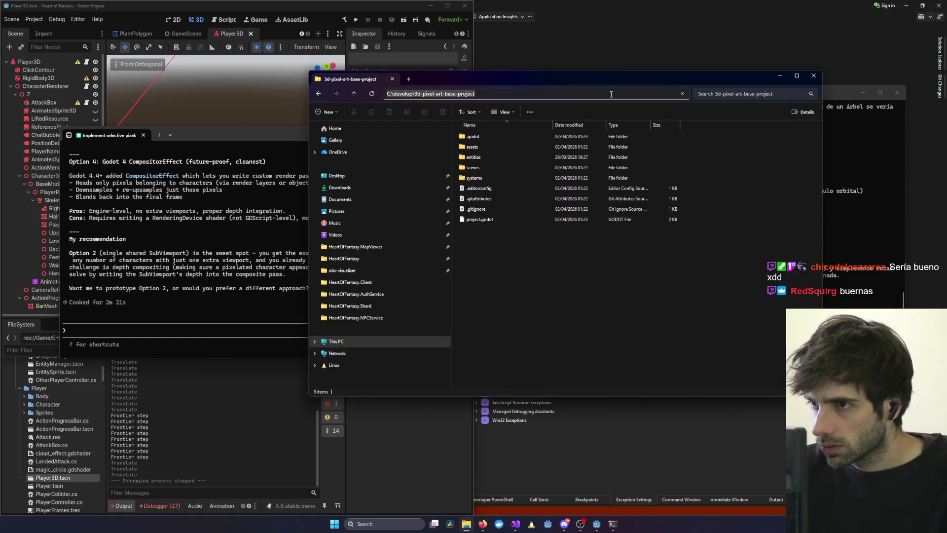
click(725, 298)
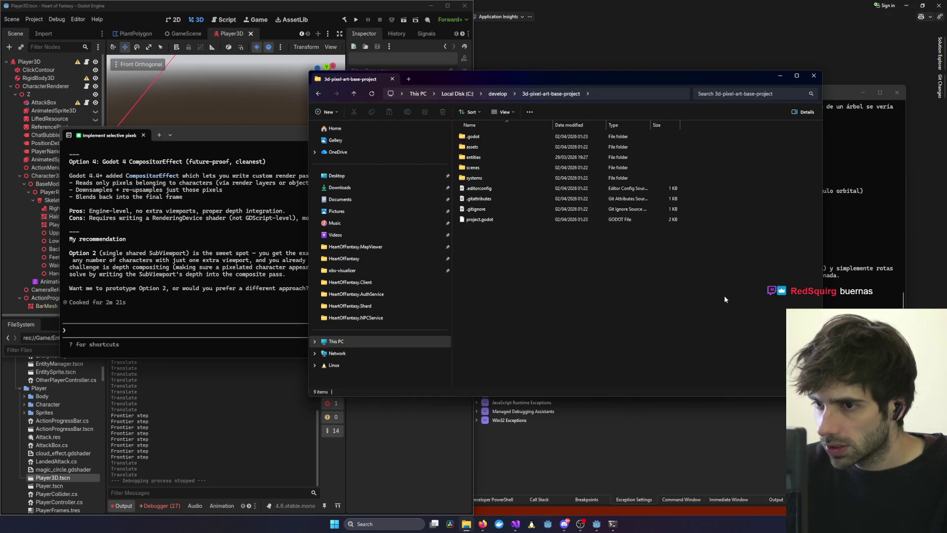
click(779, 77)
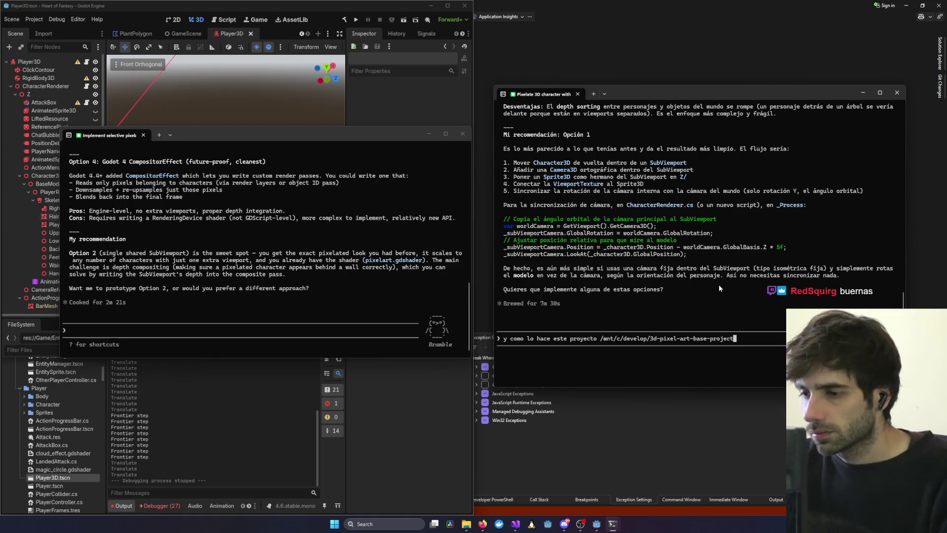
End the reference-project question with '?' and send it to Claude.
text(?)
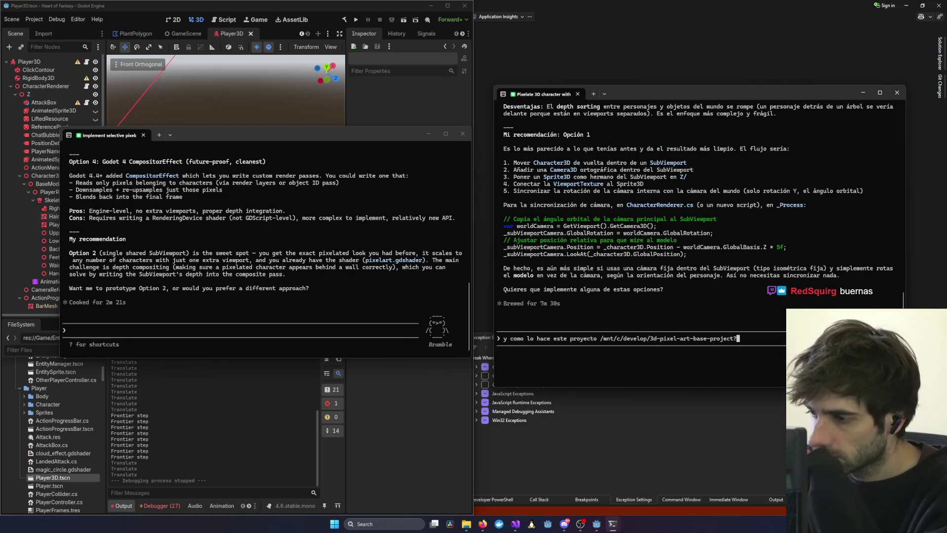
key(Return)
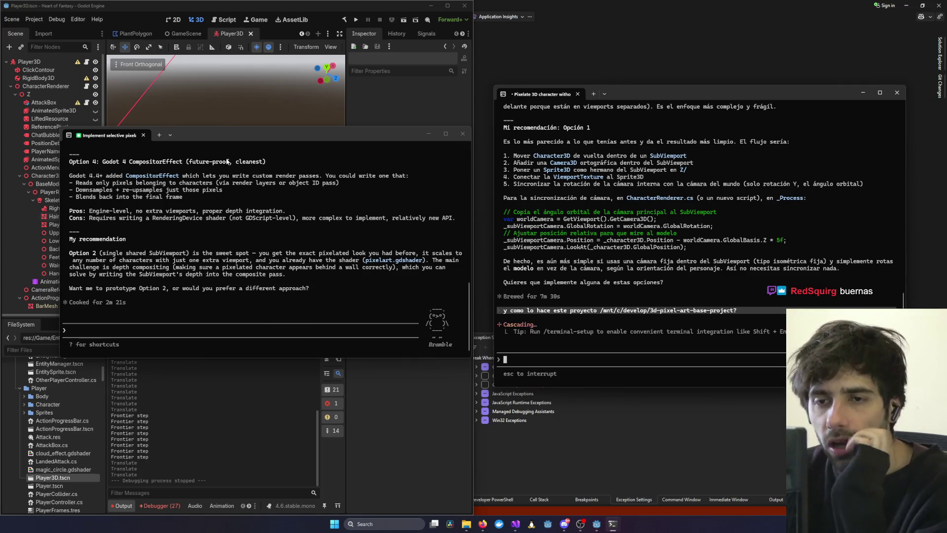
Read the pixelation session's Options 1–4, then return to the reference-project session awaiting ls permission.
drag(256, 138, 334, 127)
scroll(258, 261, up, 15)
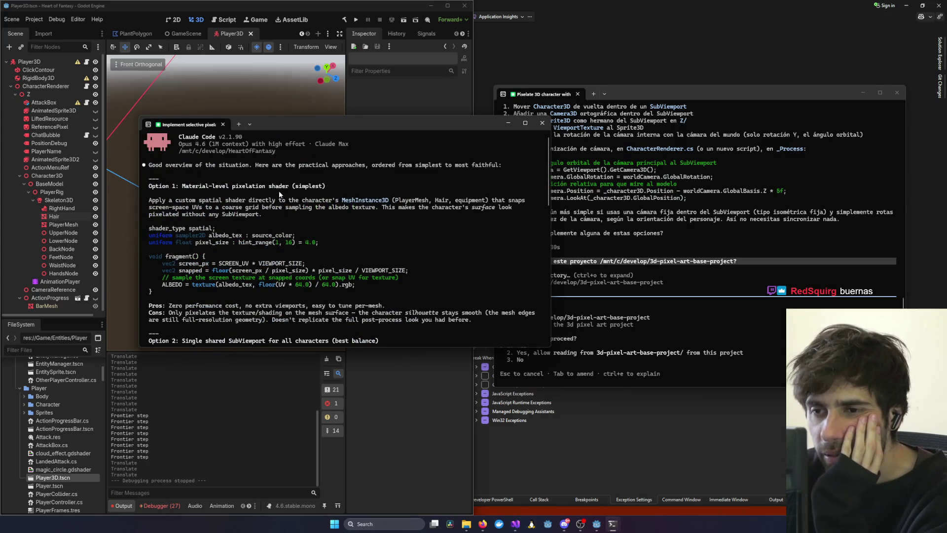
scroll(253, 190, down, 1)
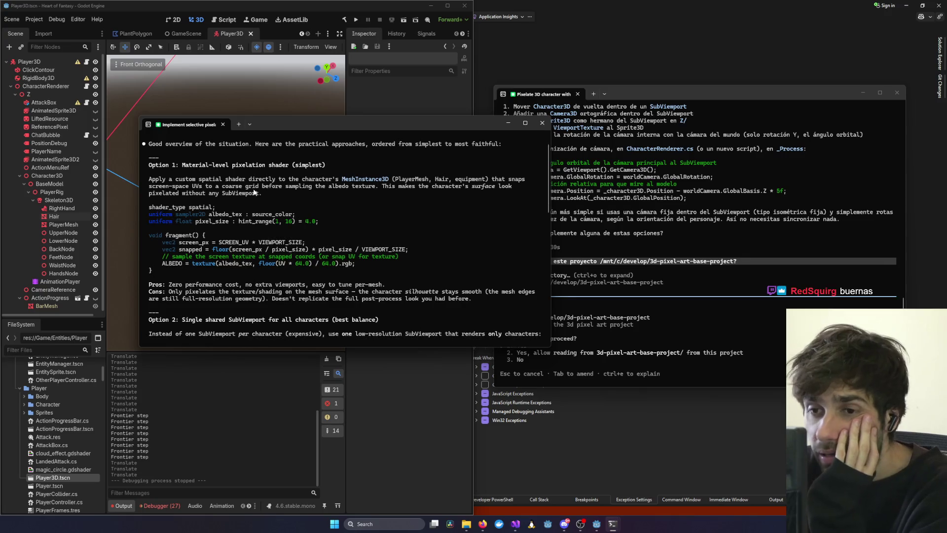
scroll(255, 192, down, 5)
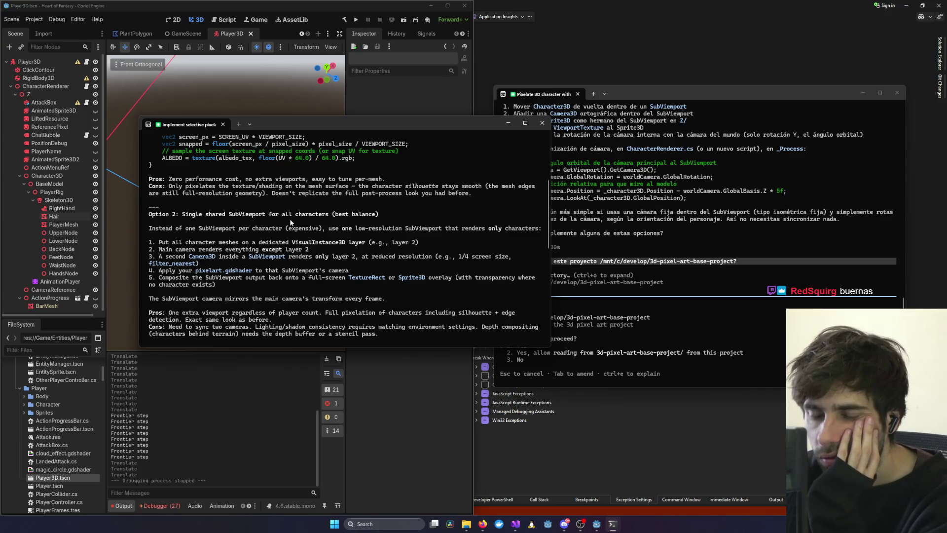
scroll(288, 222, down, 2)
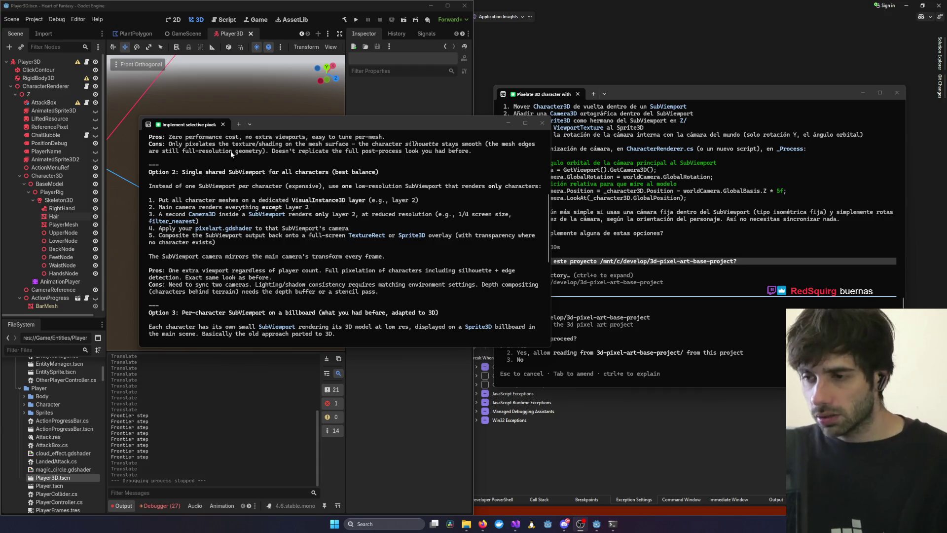
scroll(231, 232, down, 3)
scroll(232, 234, down, 2)
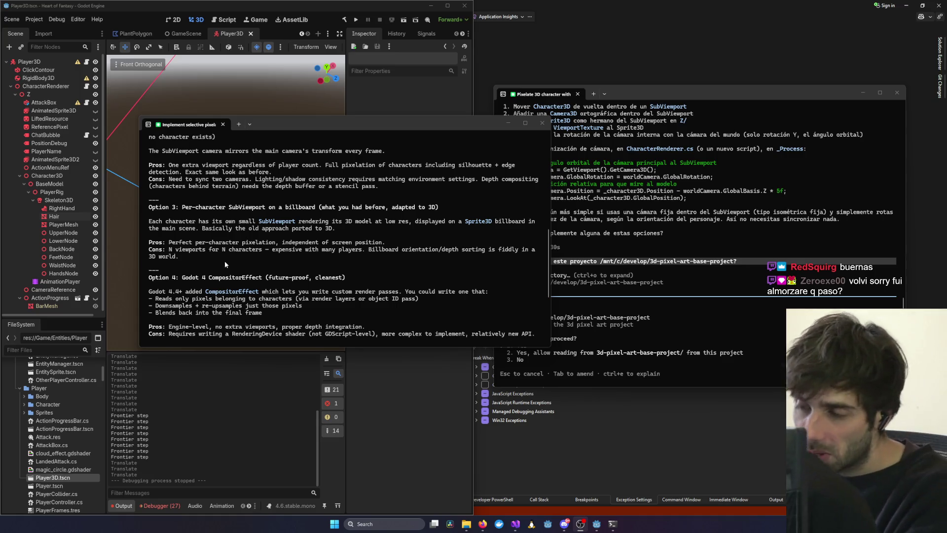
scroll(224, 264, down, 5)
click(700, 294)
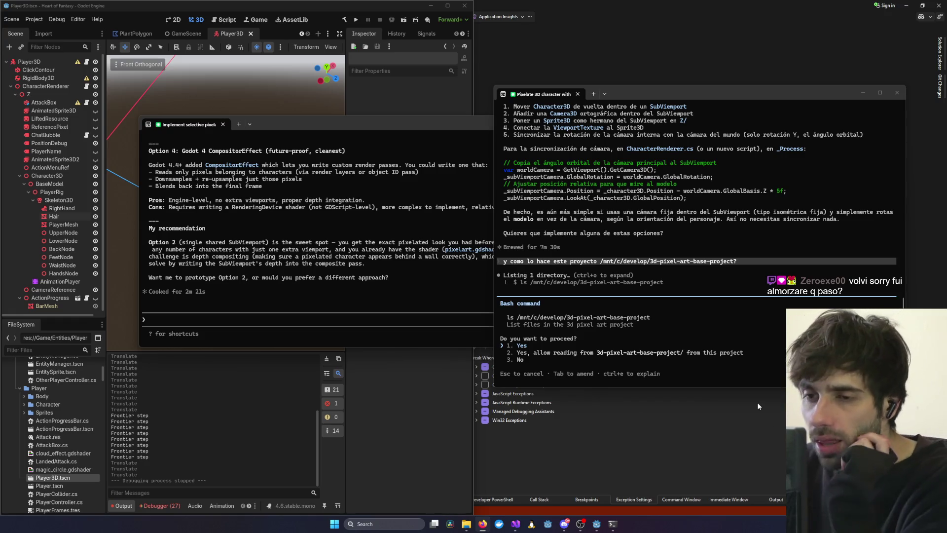
Reposition the pixelation session and select the Option 2 single shared SubViewport paragraph.
mouse_move(444, 126)
mouse_down()
mouse_move(326, 130)
mouse_move(382, 106)
mouse_up()
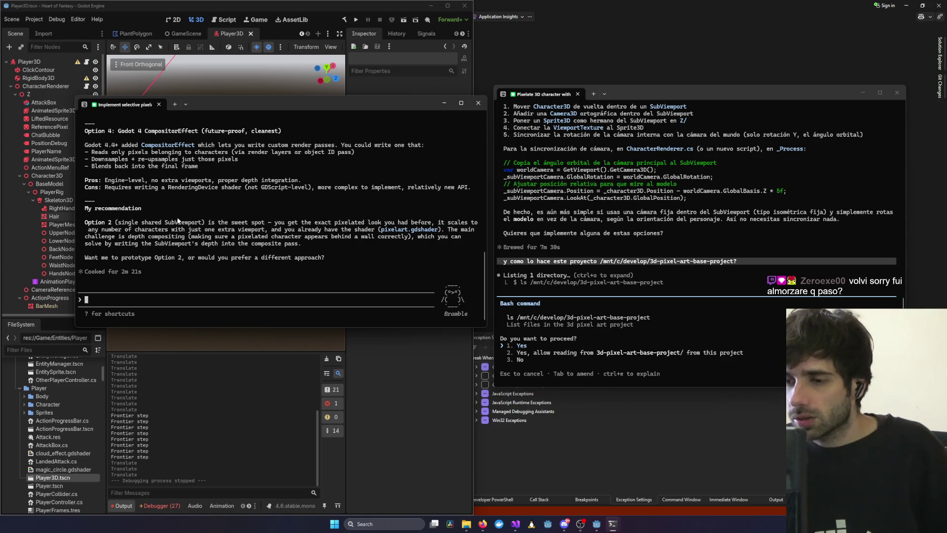
scroll(226, 240, up, 5)
scroll(226, 240, up, 5)
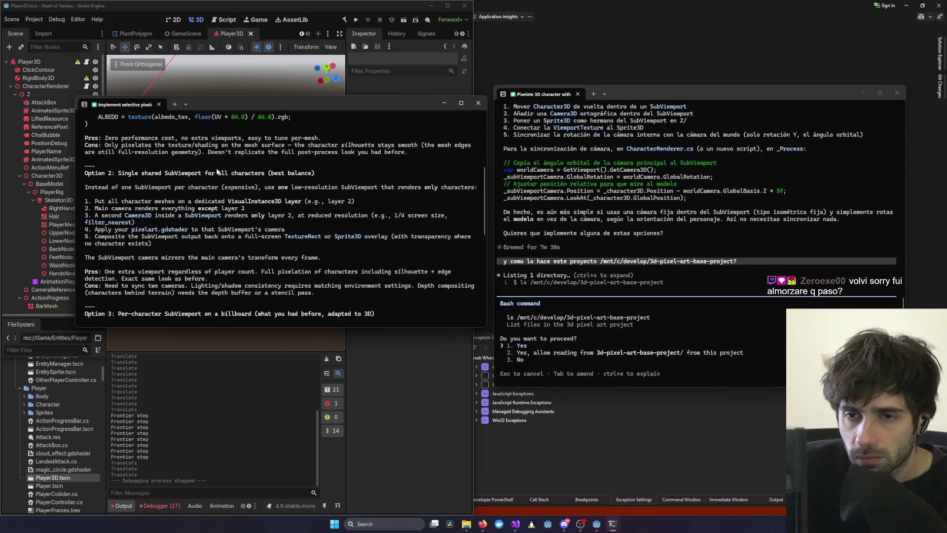
scroll(180, 198, up, 2)
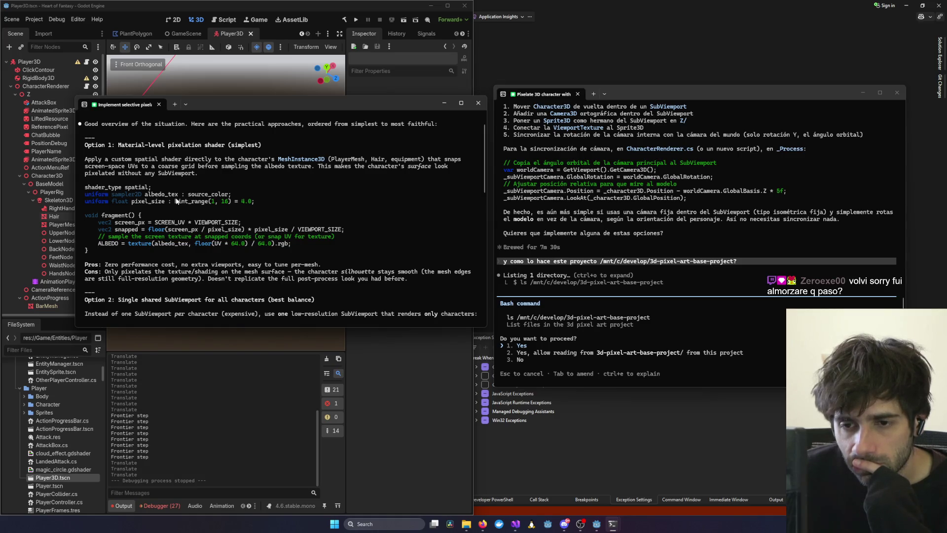
scroll(176, 201, down, 12)
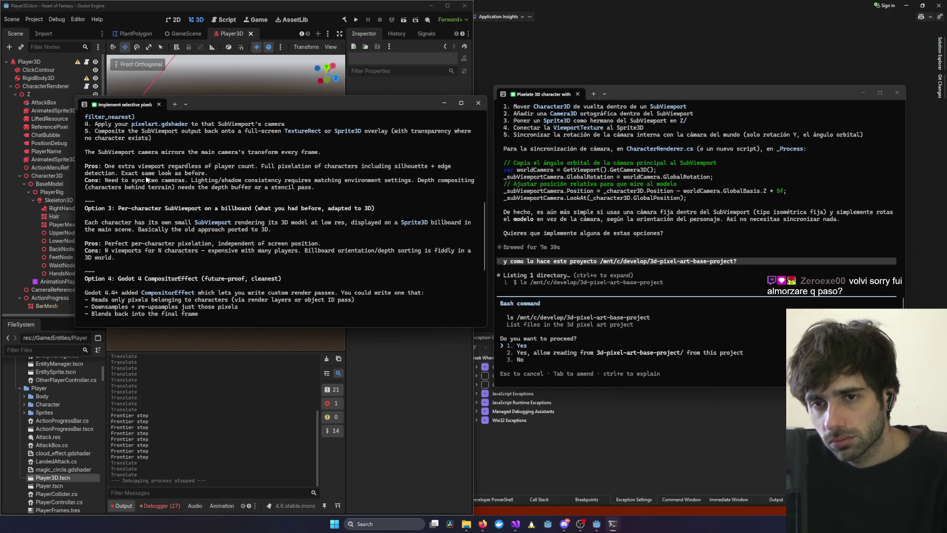
scroll(146, 179, up, 4)
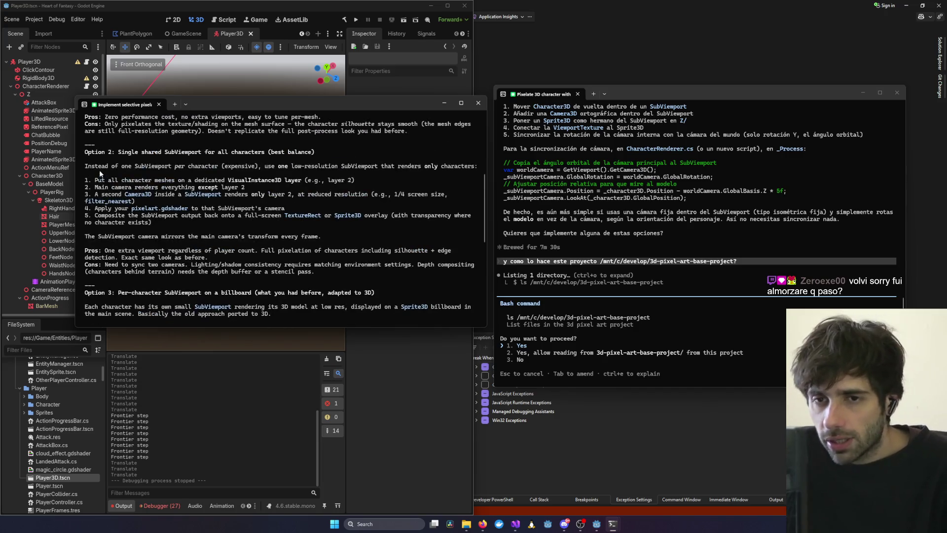
mouse_move(86, 156)
mouse_down()
mouse_move(345, 179)
mouse_move(418, 277)
mouse_up()
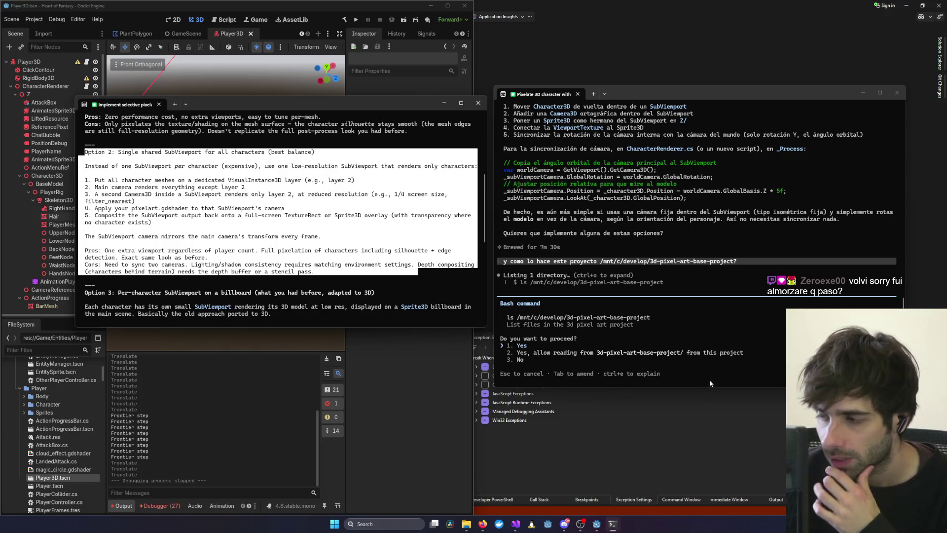
click(791, 276)
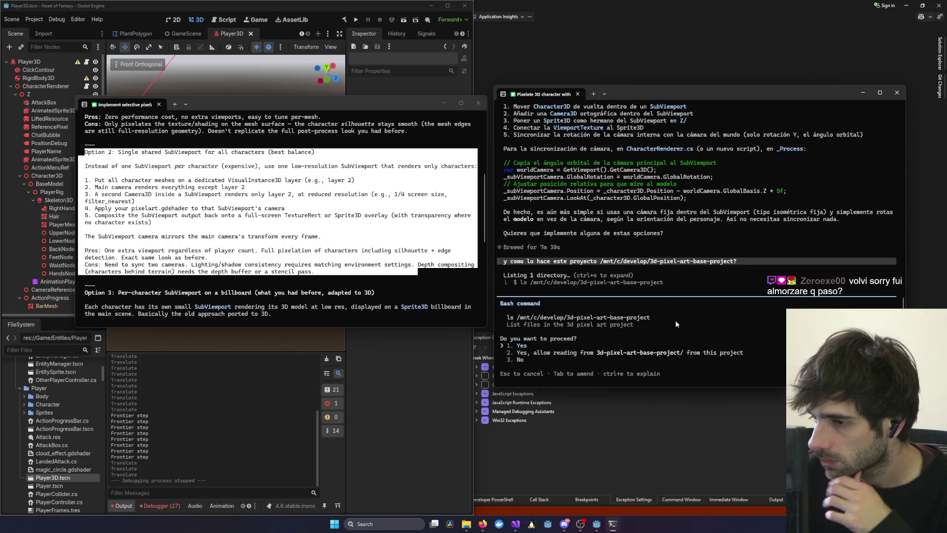
Allow the Bash ls listing and follow Claude's exploration of 3d-pixel-art-base-project.
key(Return)
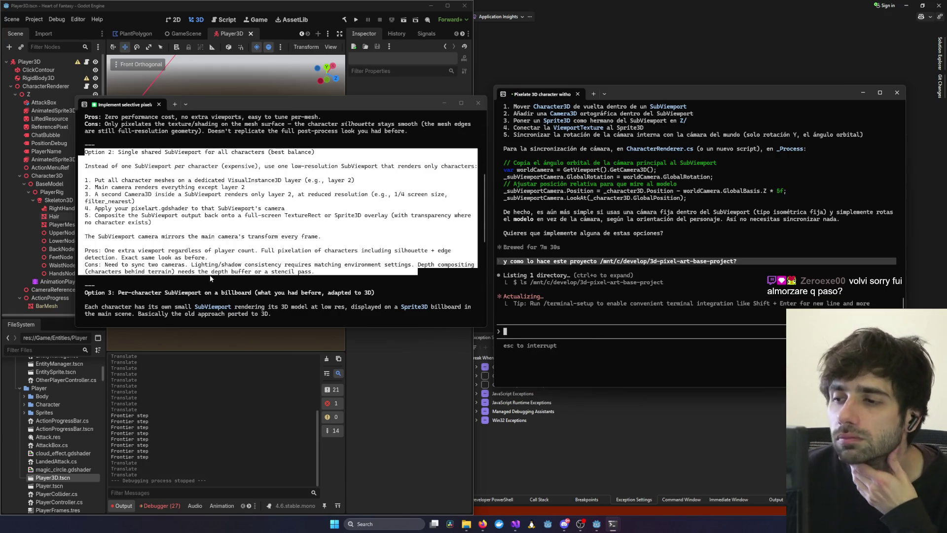
scroll(212, 276, down, 7)
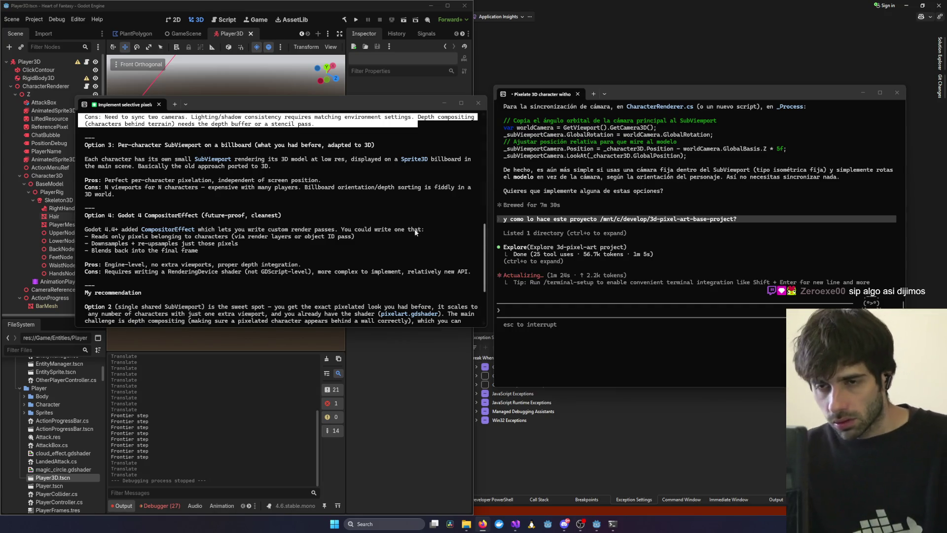
scroll(390, 245, down, 4)
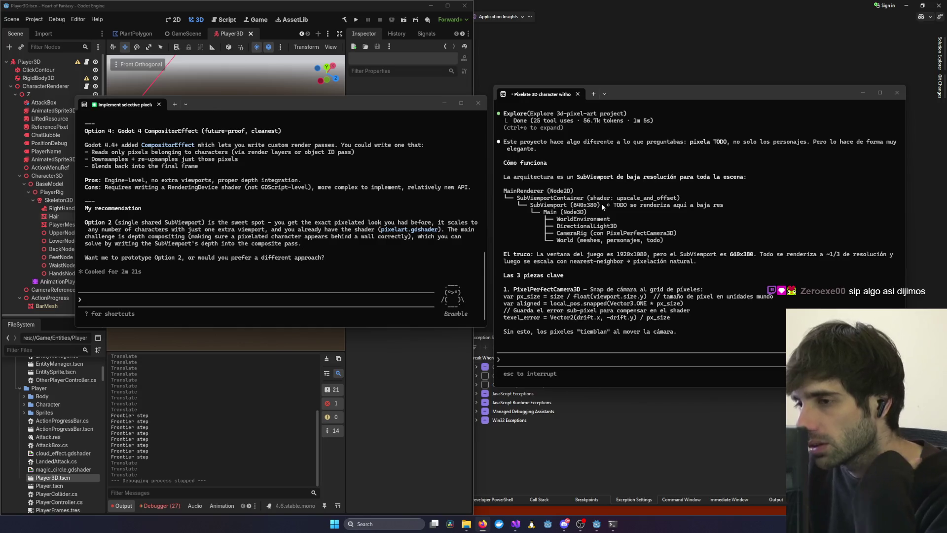
Read the whole-scene 640x380 versus characters-only comparison table and the 'Opciones para ti' suggestions.
scroll(601, 203, up, 2)
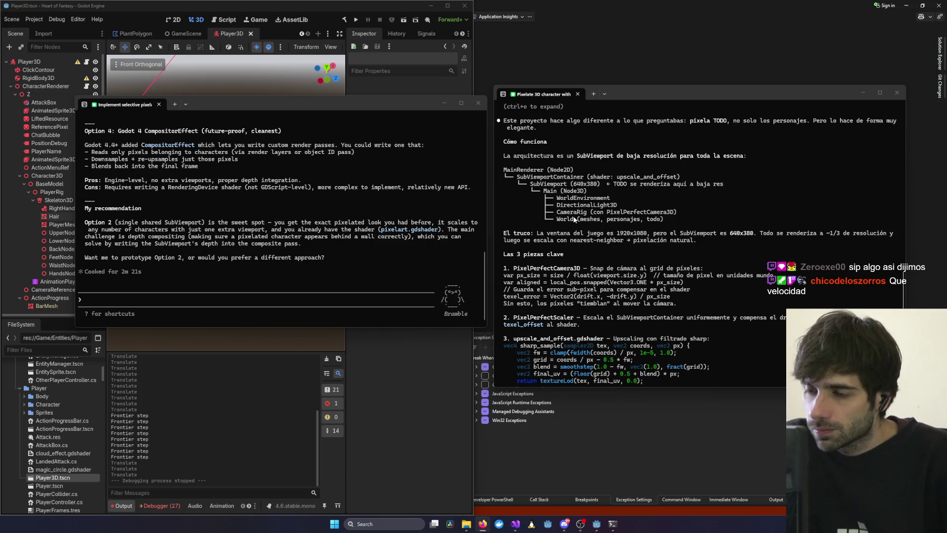
scroll(656, 203, down, 2)
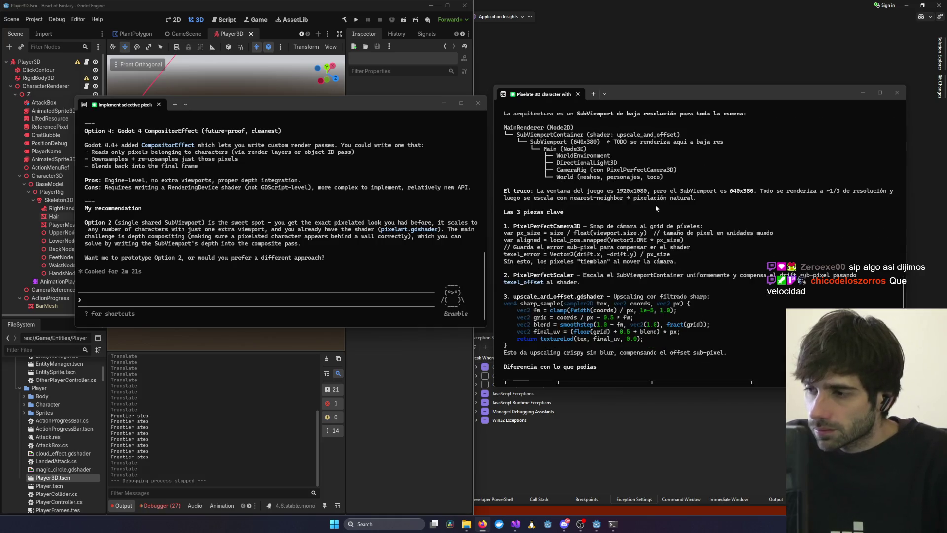
scroll(635, 213, down, 3)
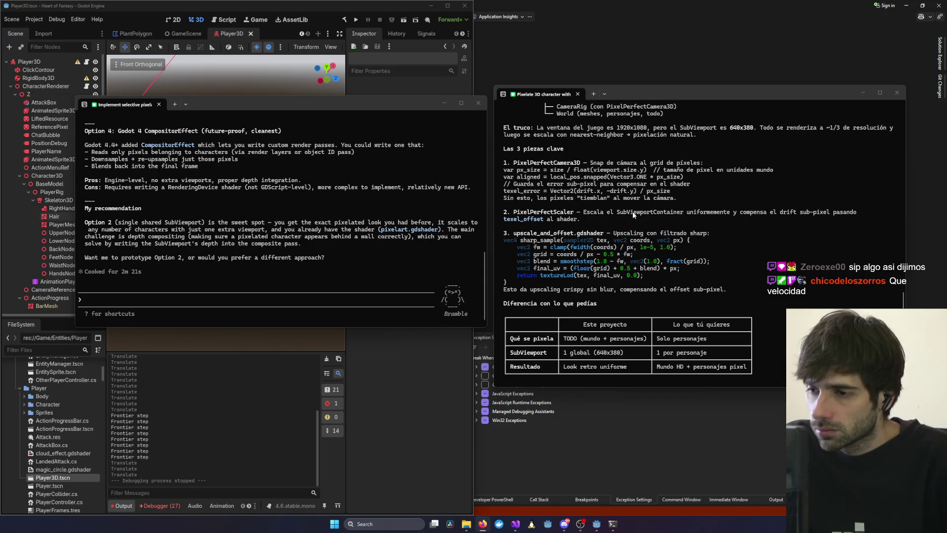
scroll(633, 214, down, 6)
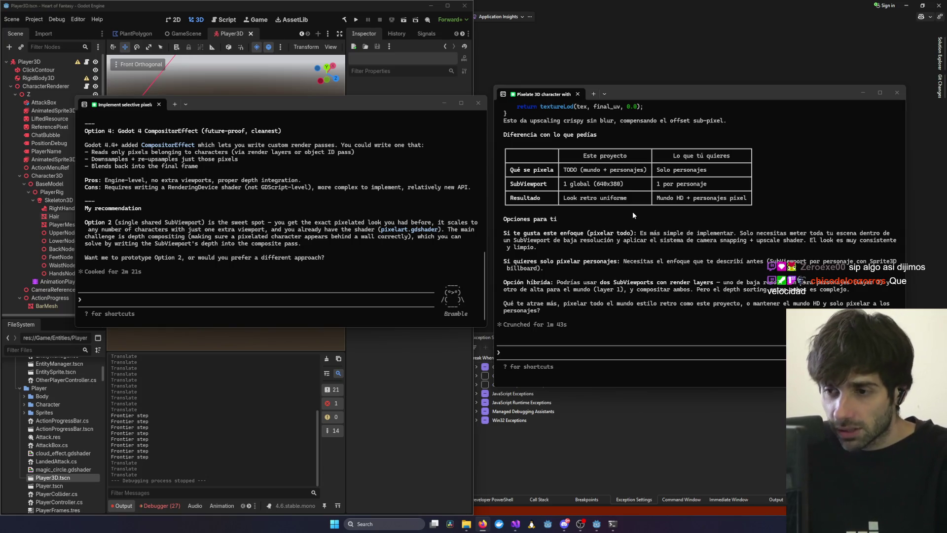
click(267, 281)
scroll(288, 244, up, 2)
scroll(288, 244, down, 2)
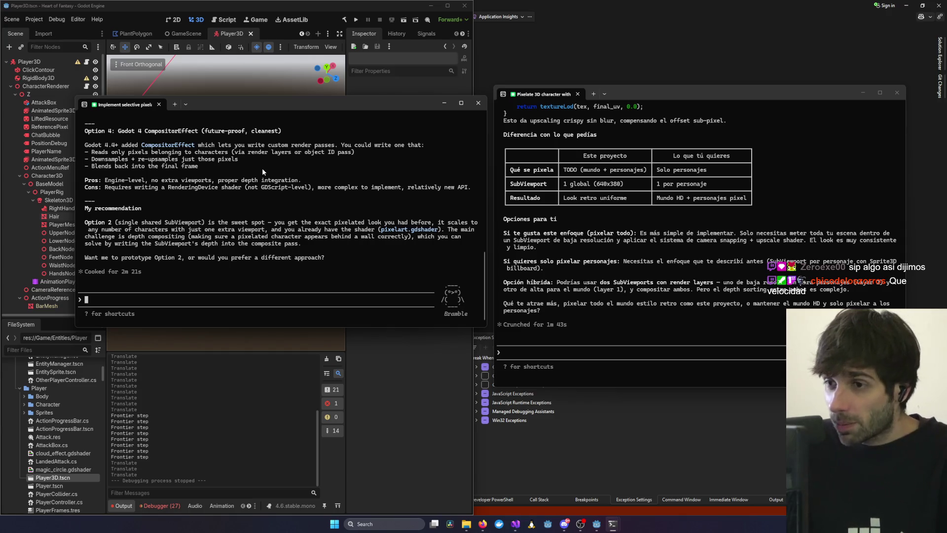
drag(396, 99, 398, 88)
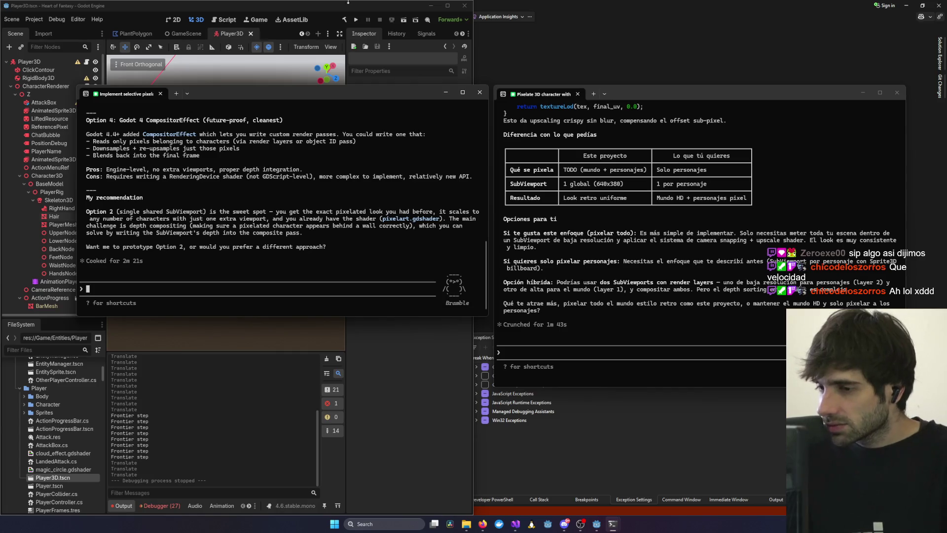
drag(644, 93, 647, 87)
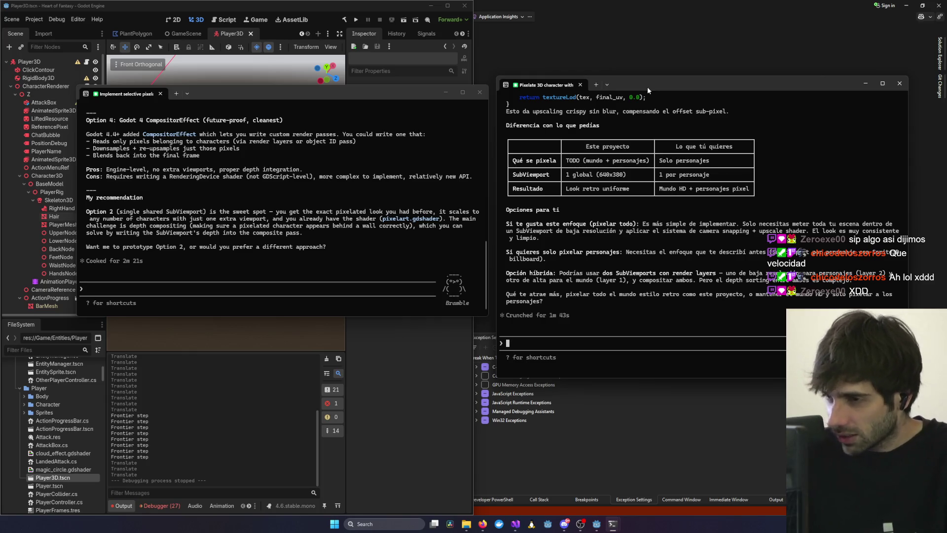
drag(647, 87, 644, 82)
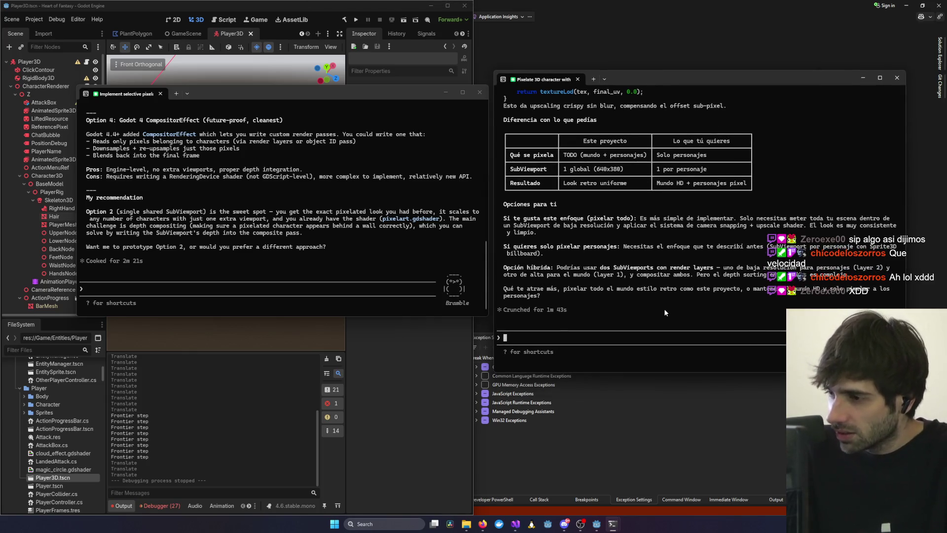
scroll(670, 300, down, 1)
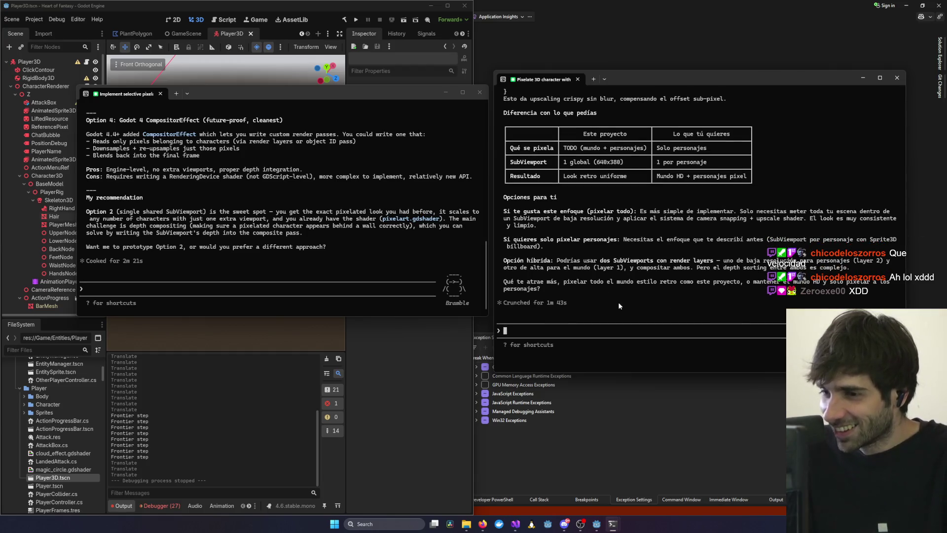
scroll(624, 288, up, 2)
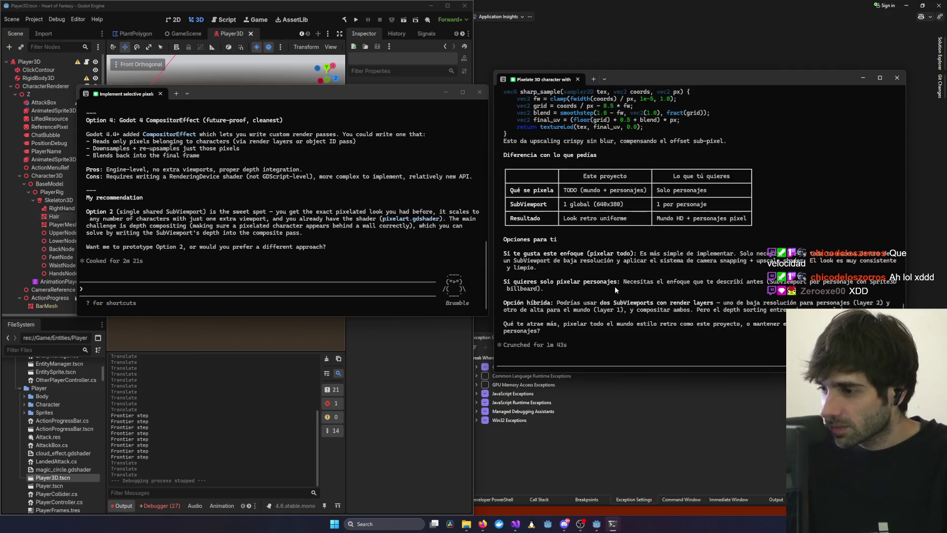
scroll(614, 286, down, 2)
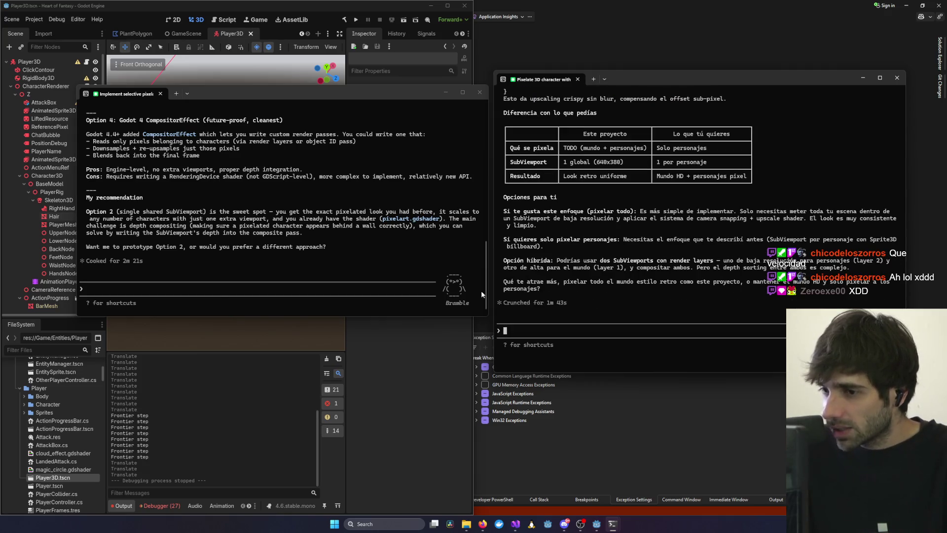
click(210, 248)
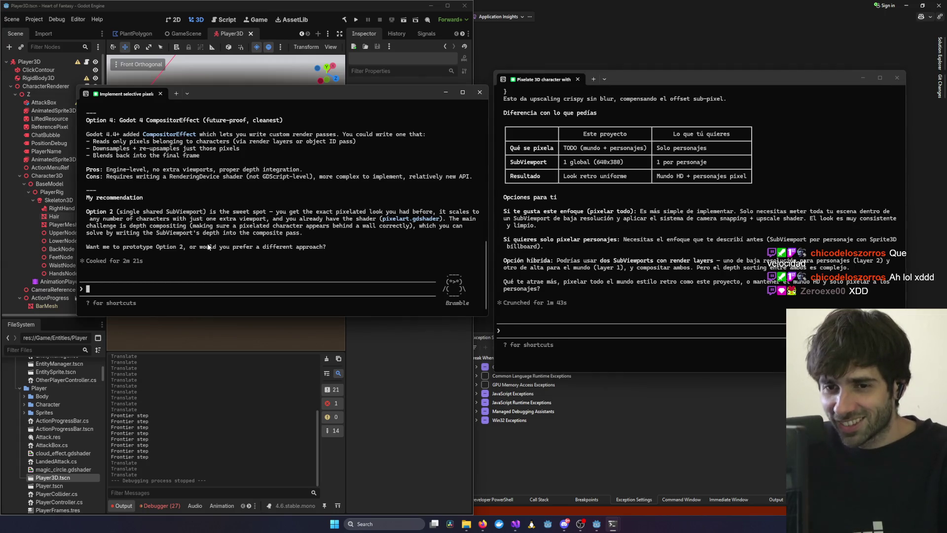
scroll(183, 239, up, 1)
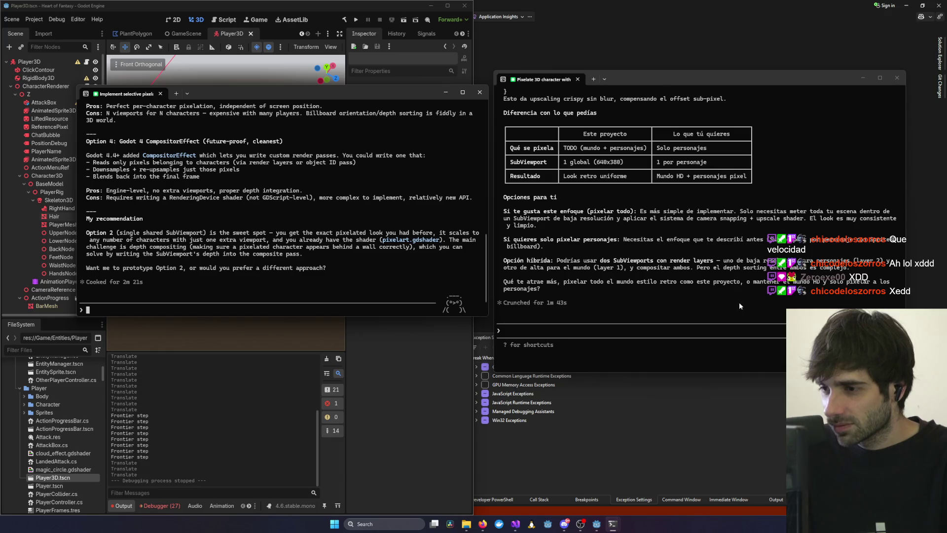
scroll(142, 225, down, 1)
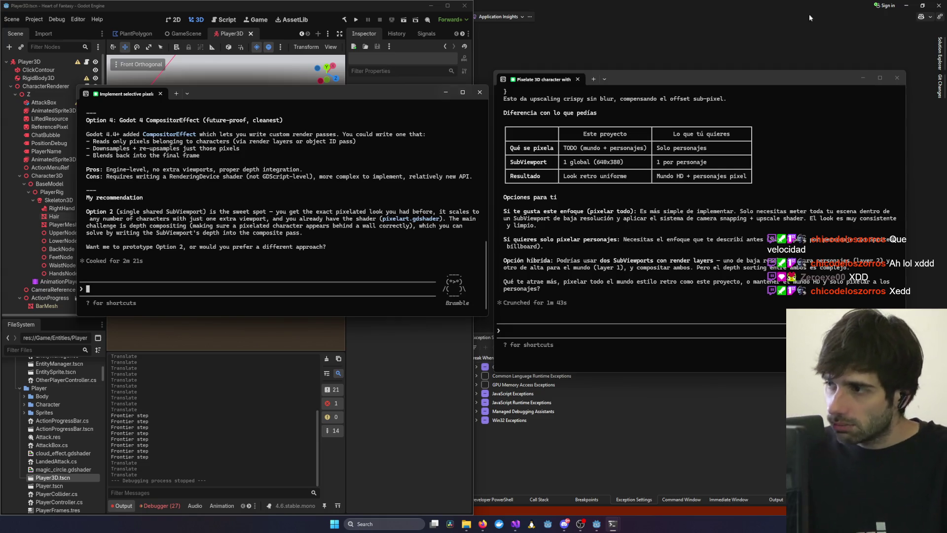
click(933, 46)
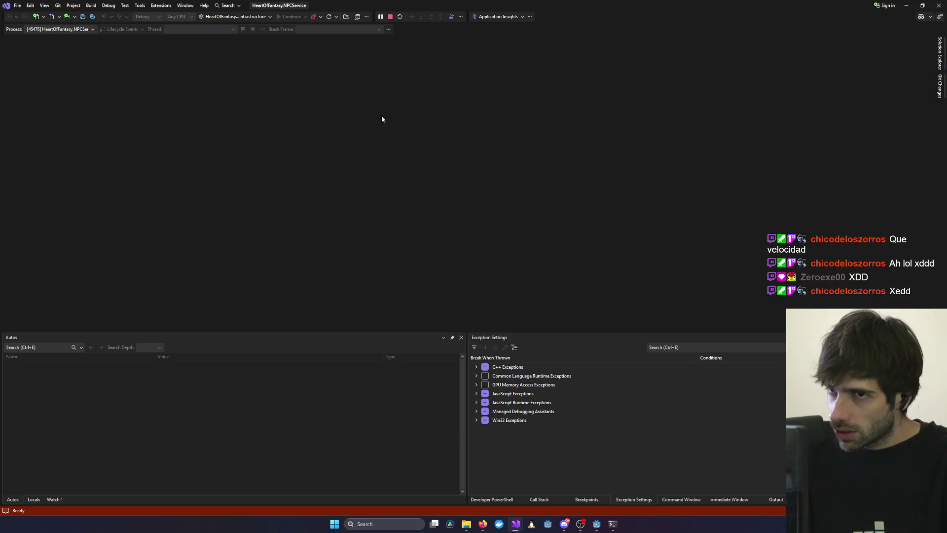
Bring Visual Studio's HeartOfFantasy.Client window forward, with the selective-pixelation terminal on top.
mouse_move(515, 523)
click(653, 501)
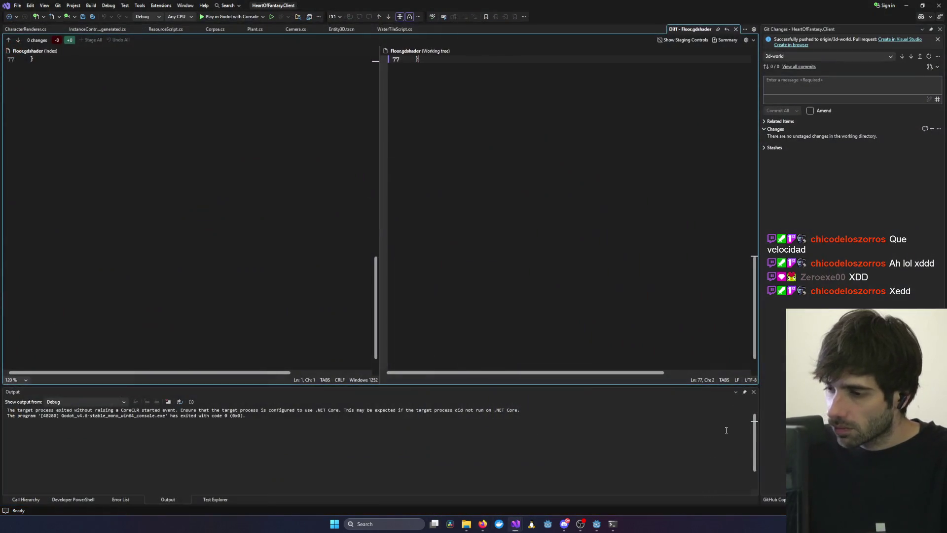
click(900, 6)
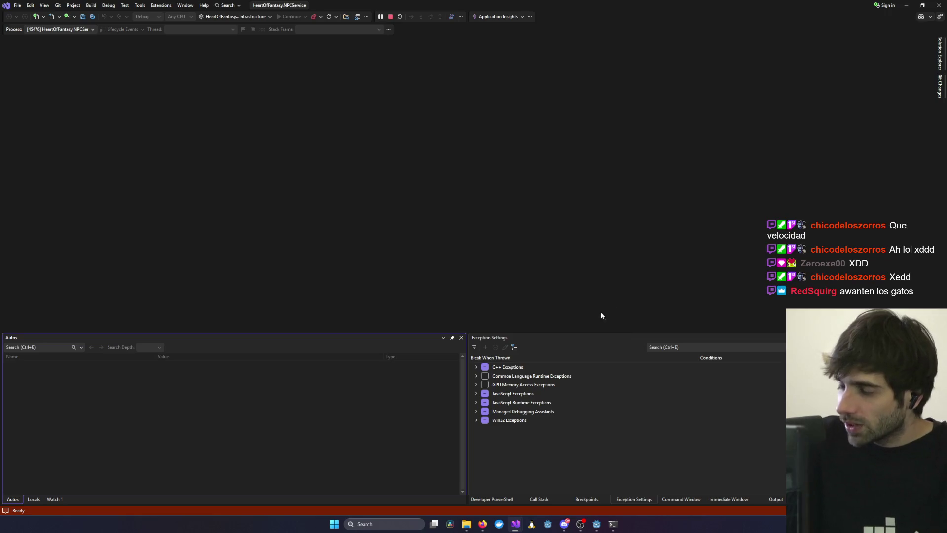
mouse_move(515, 524)
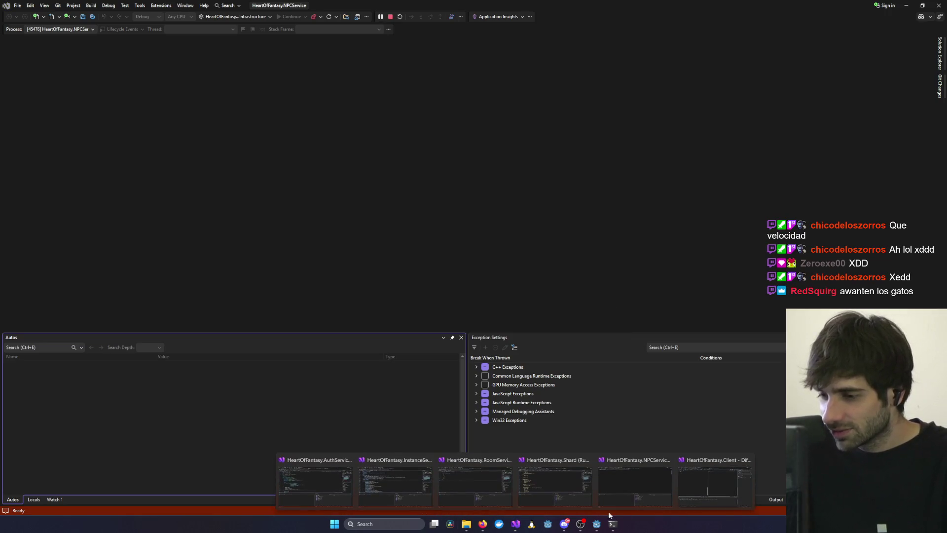
click(715, 477)
mouse_move(612, 523)
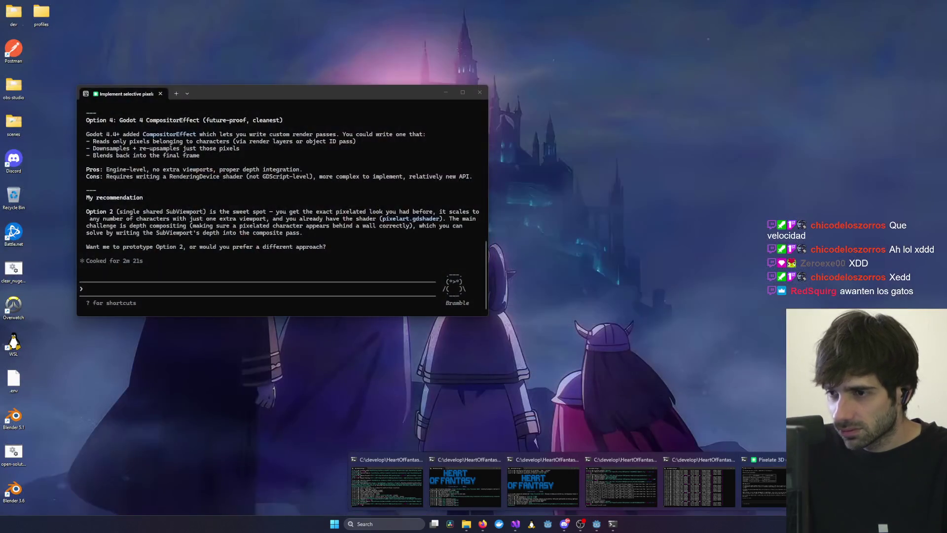
click(765, 486)
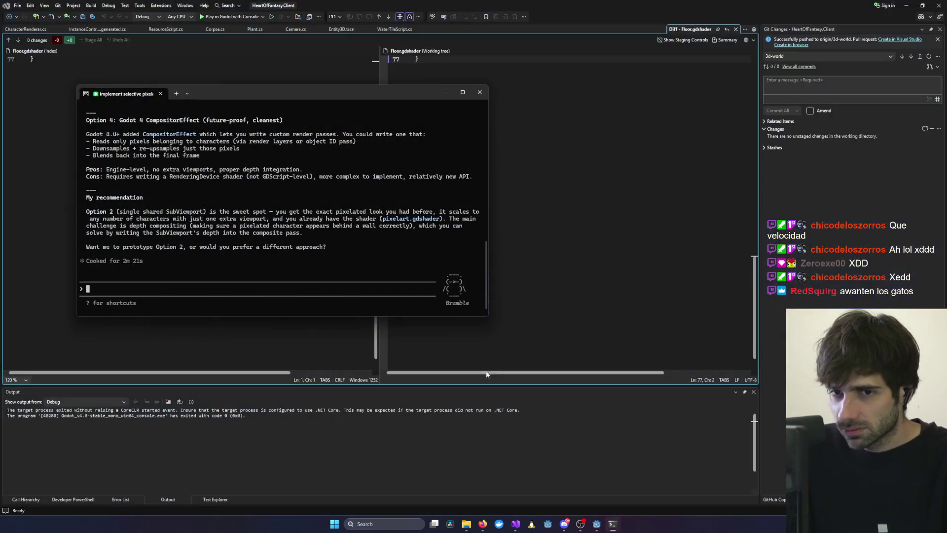
Choose Option 2 in Claude Code and close the Pixelate 3D character terminal.
text(2)
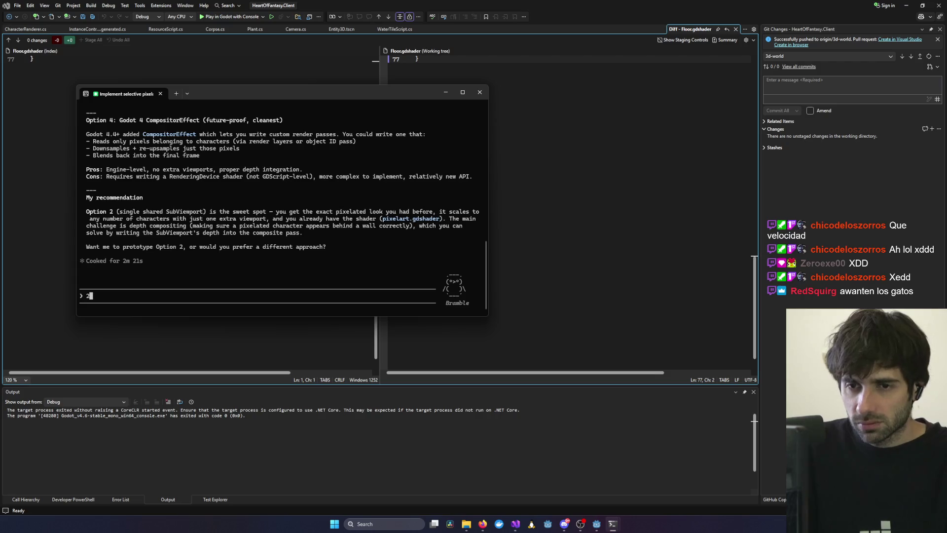
key(Return)
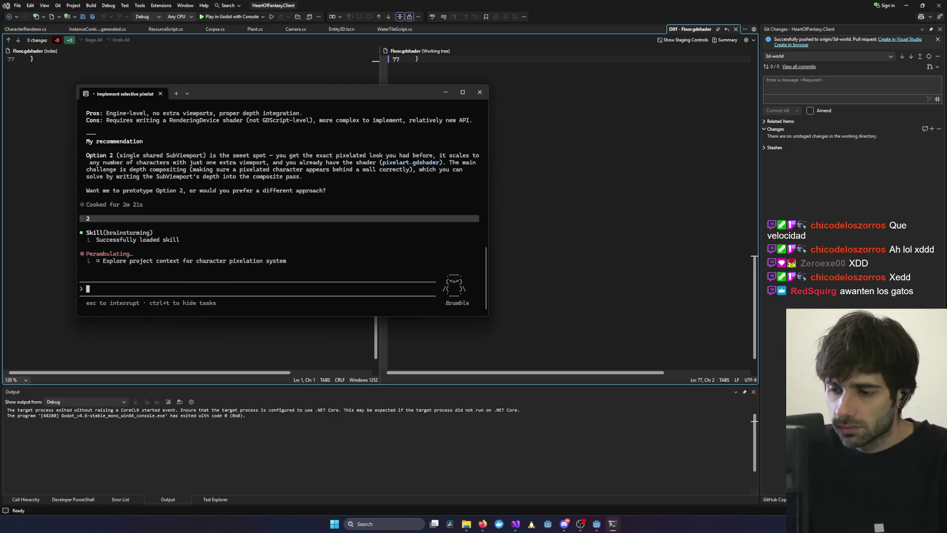
mouse_move(612, 524)
mouse_move(578, 506)
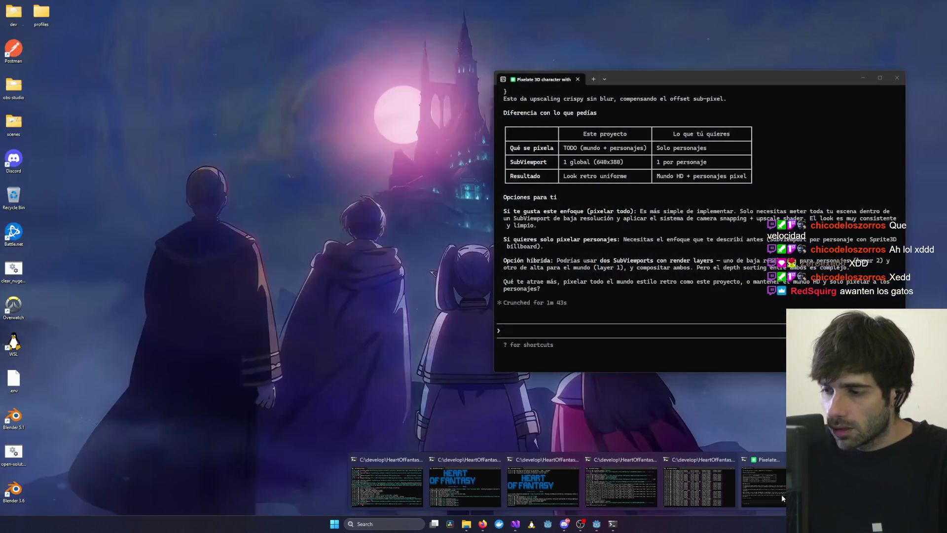
click(781, 494)
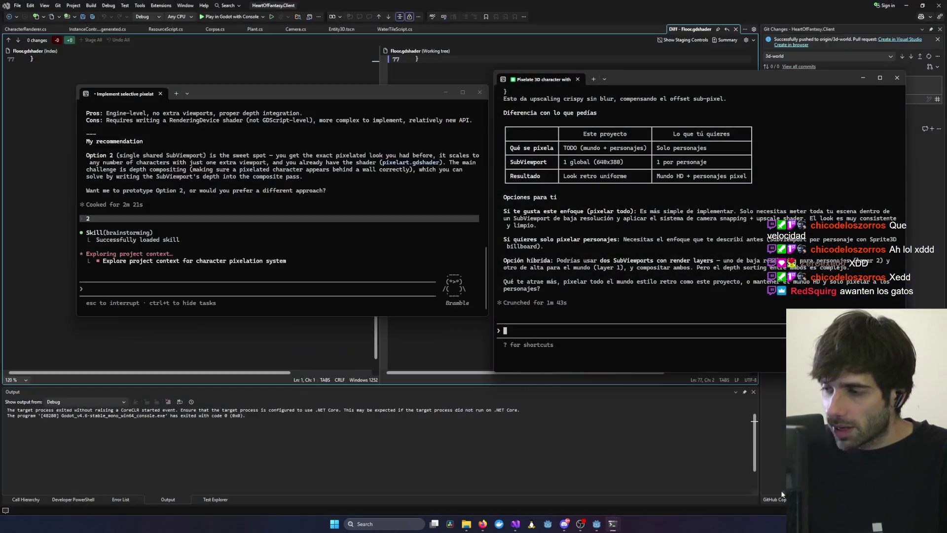
click(897, 78)
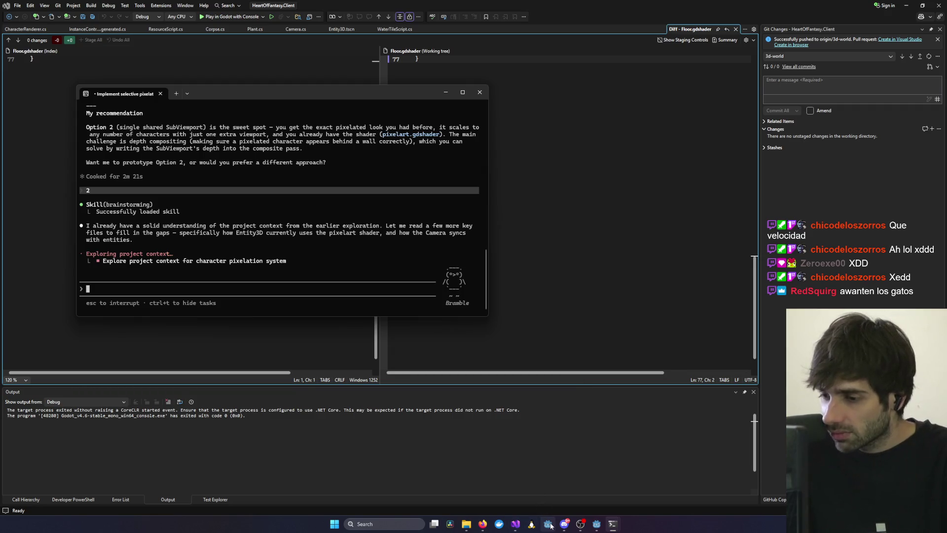
Open 3DPixelArtBaseProject from the Project Manager and orbit down over the sphere and cube.
mouse_move(587, 527)
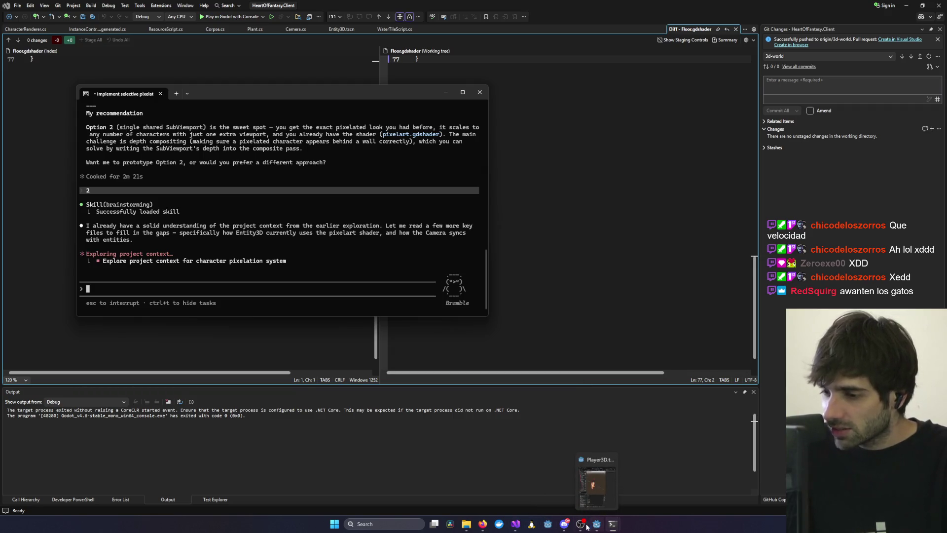
click(548, 524)
double_click(439, 183)
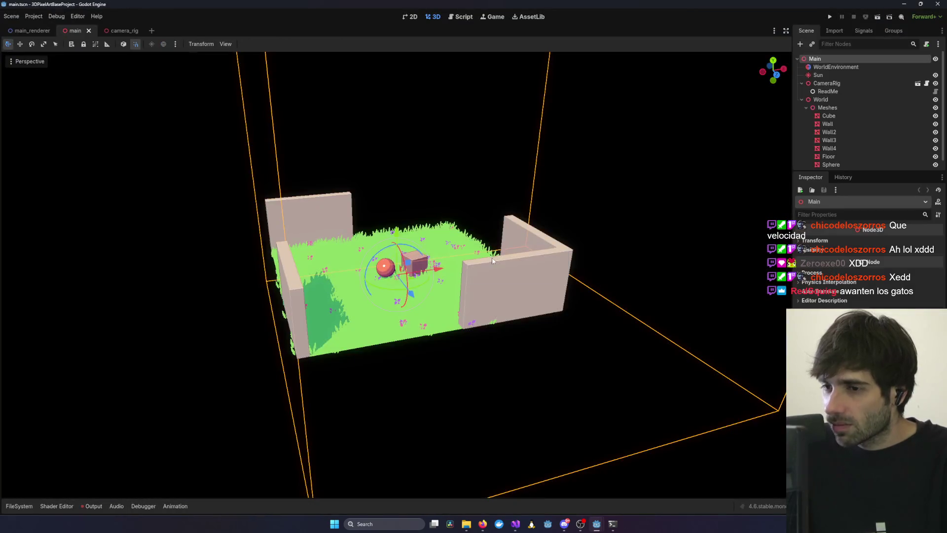
scroll(500, 288, down, 2)
scroll(422, 285, up, 5)
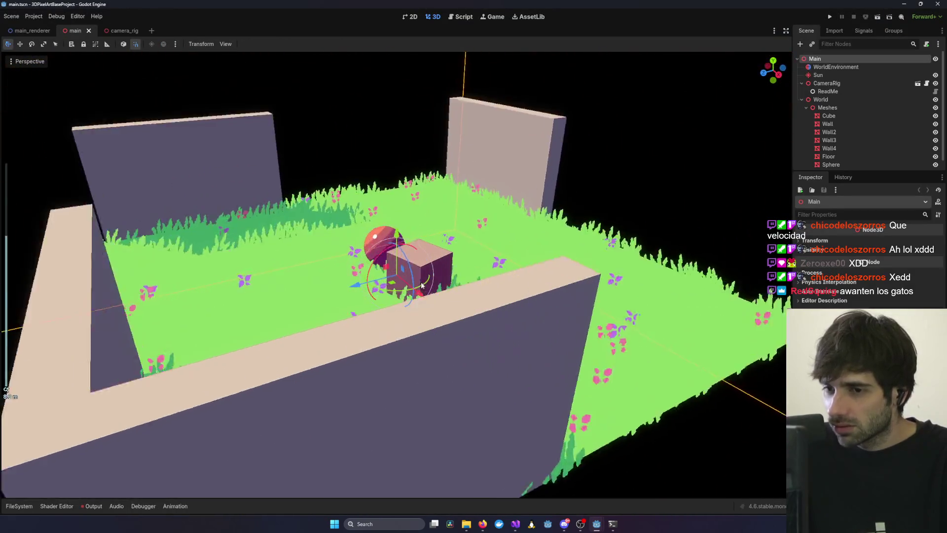
mouse_move(422, 285)
mouse_down()
mouse_move(520, 264)
mouse_move(506, 283)
mouse_move(563, 288)
mouse_move(532, 271)
mouse_move(547, 261)
mouse_up()
drag(632, 188, 715, 123)
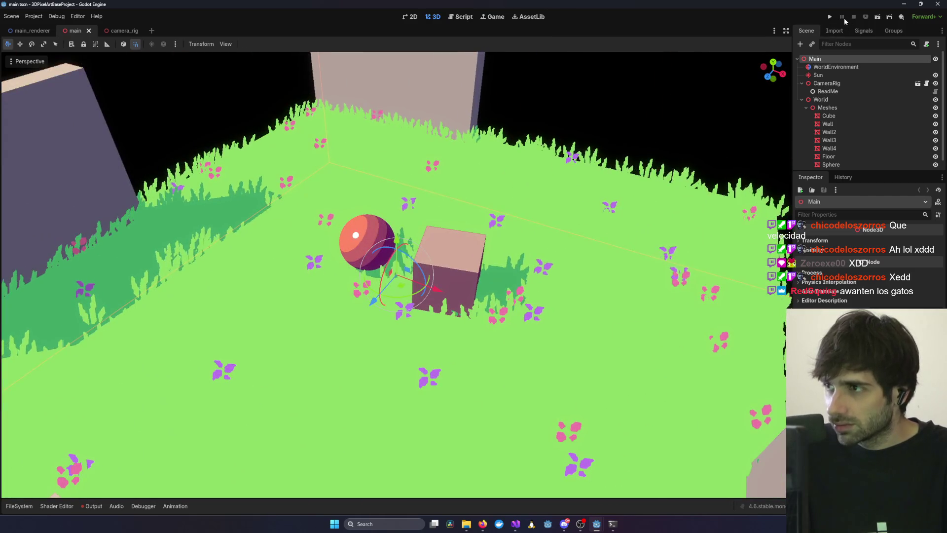
Run the demo project and orbit the editor view close to the sphere and cube.
click(829, 16)
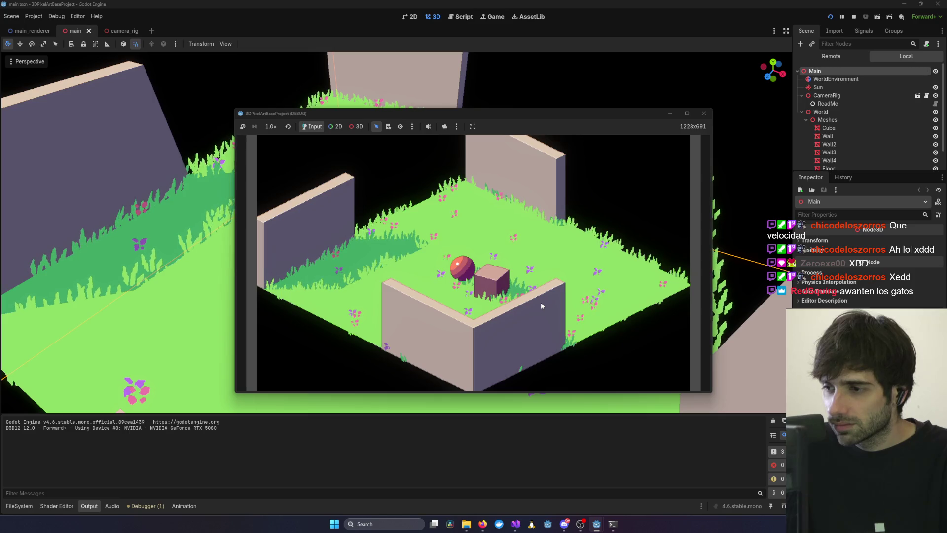
click(152, 225)
mouse_move(152, 224)
mouse_down()
mouse_move(271, 191)
mouse_move(186, 187)
mouse_move(385, 365)
mouse_up()
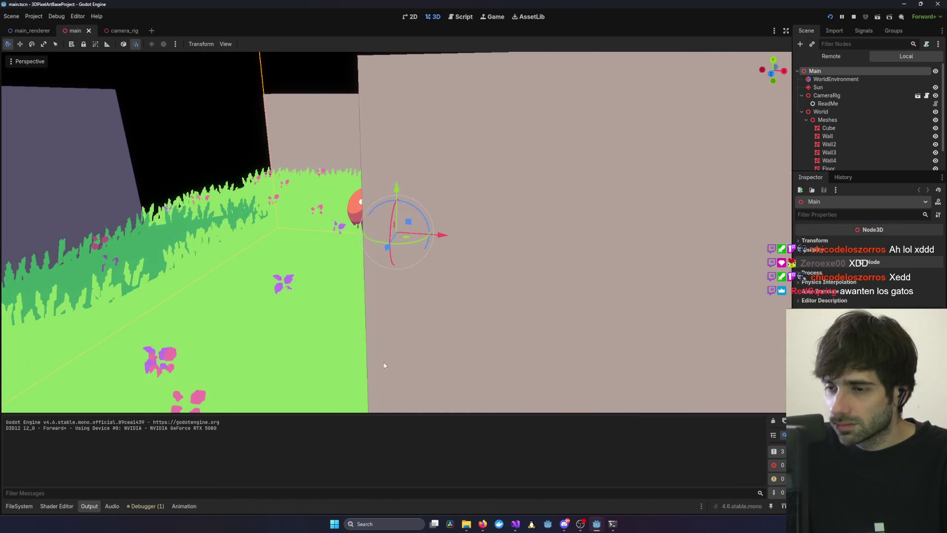
mouse_move(596, 524)
click(656, 490)
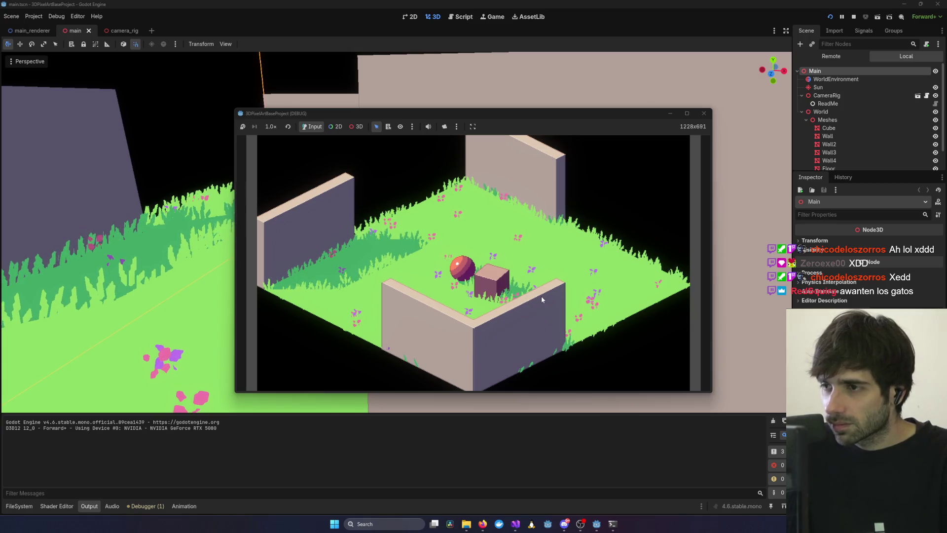
Pan the game camera with W and D, maximize the game window, then close it.
key(w)
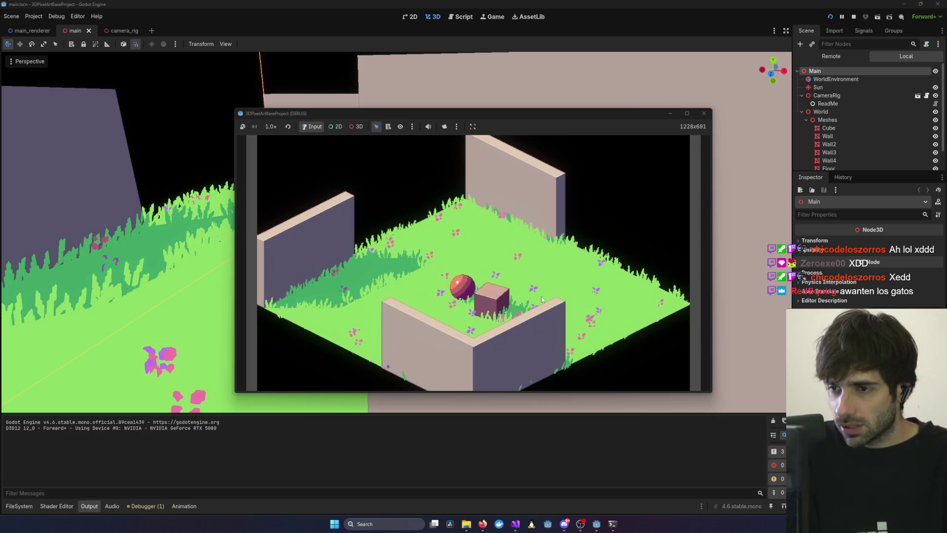
key(d)
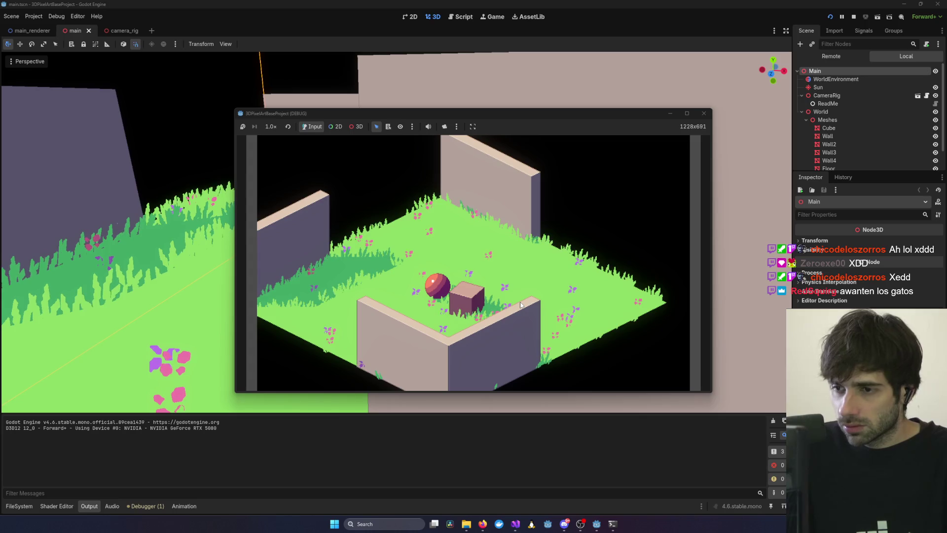
click(686, 113)
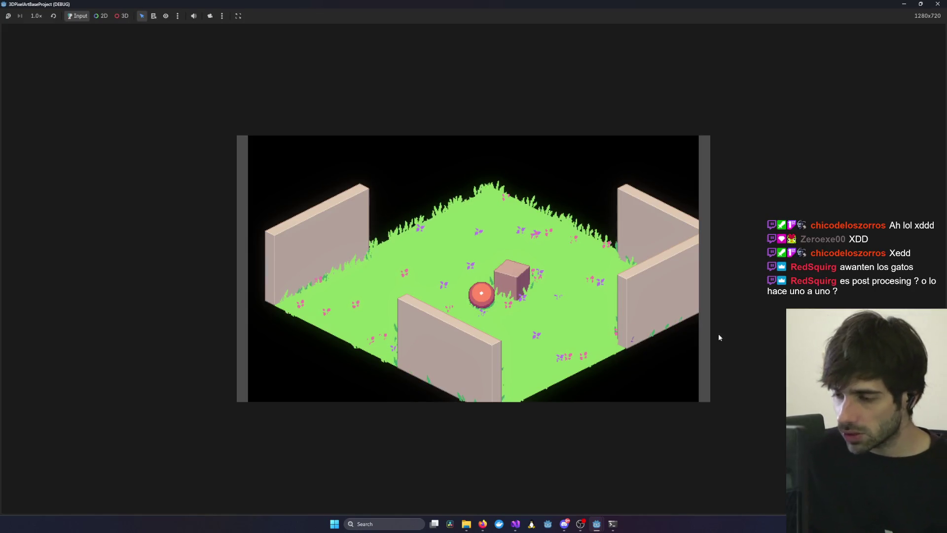
click(612, 524)
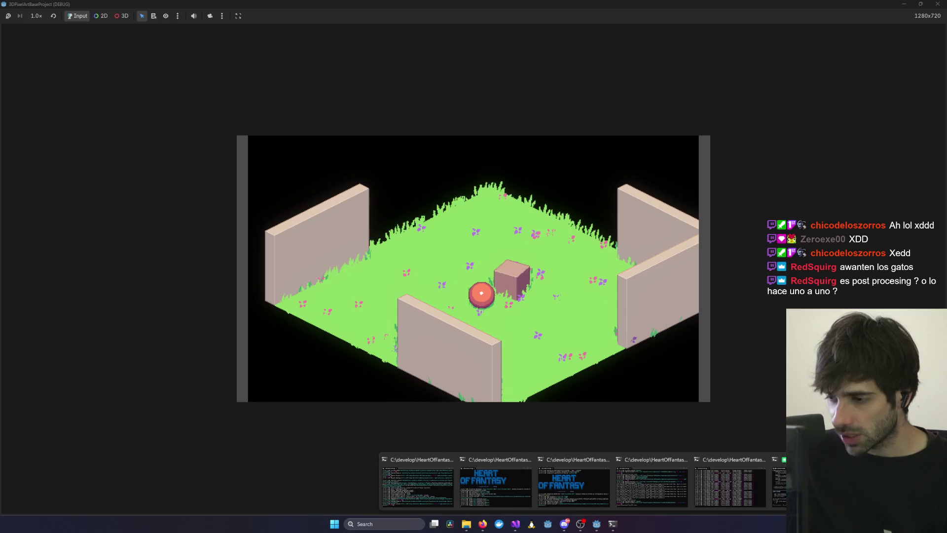
click(898, 243)
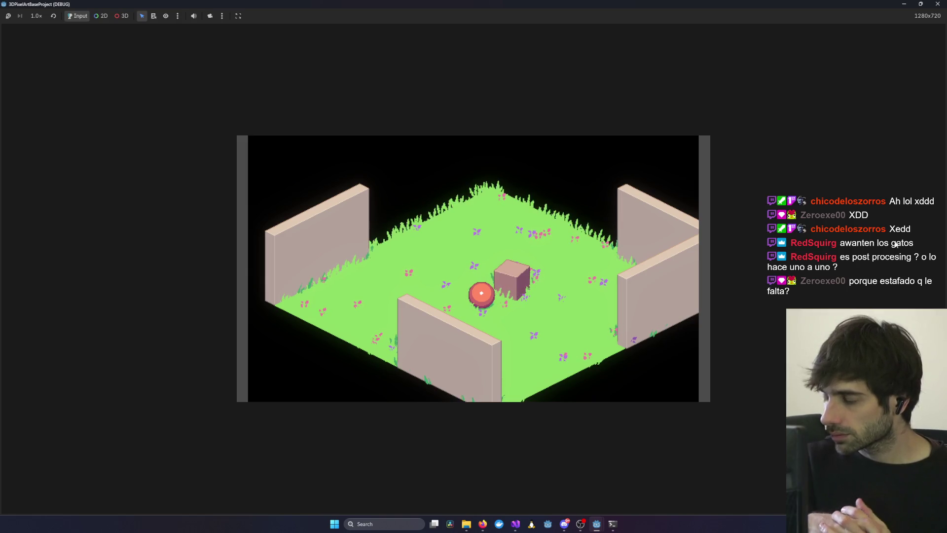
click(929, 5)
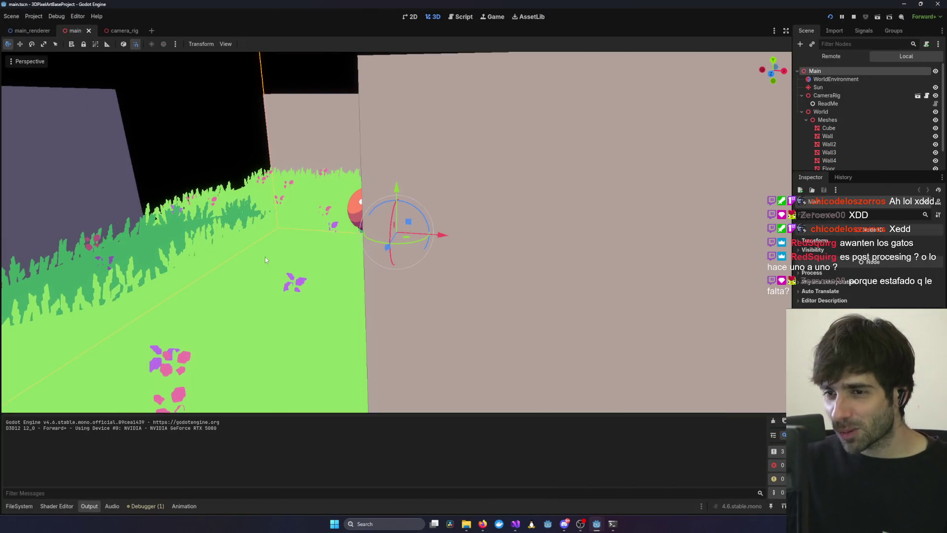
Orbit the walled grass room down to a low angle behind a wall.
scroll(265, 256, down, 5)
scroll(359, 265, up, 2)
scroll(306, 265, down, 3)
scroll(370, 250, up, 2)
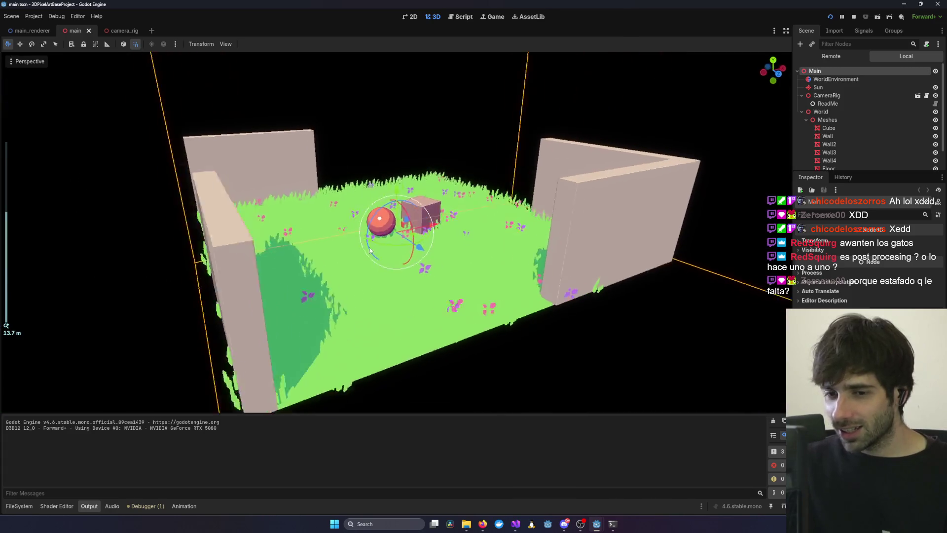
scroll(369, 250, up, 2)
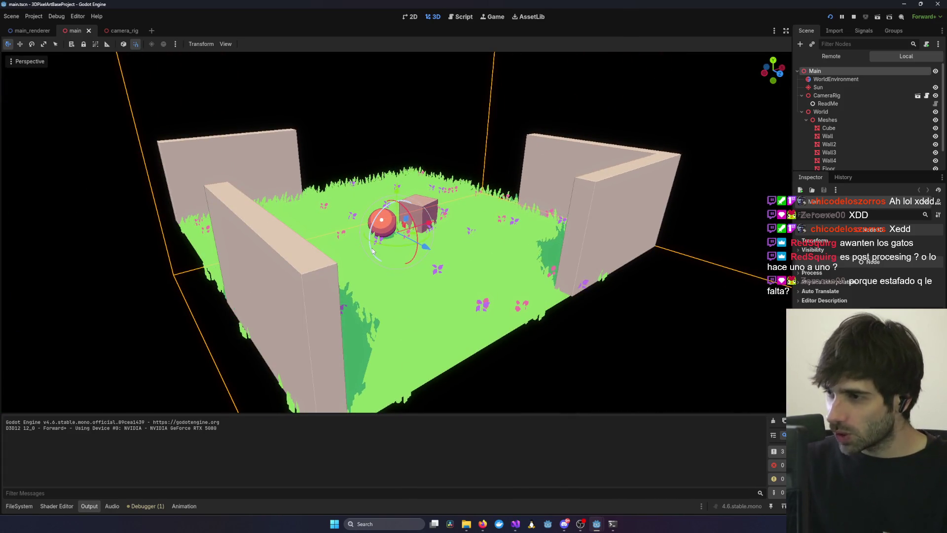
mouse_move(449, 251)
mouse_down()
mouse_move(579, 218)
mouse_move(631, 235)
mouse_move(337, 237)
mouse_move(466, 242)
mouse_up()
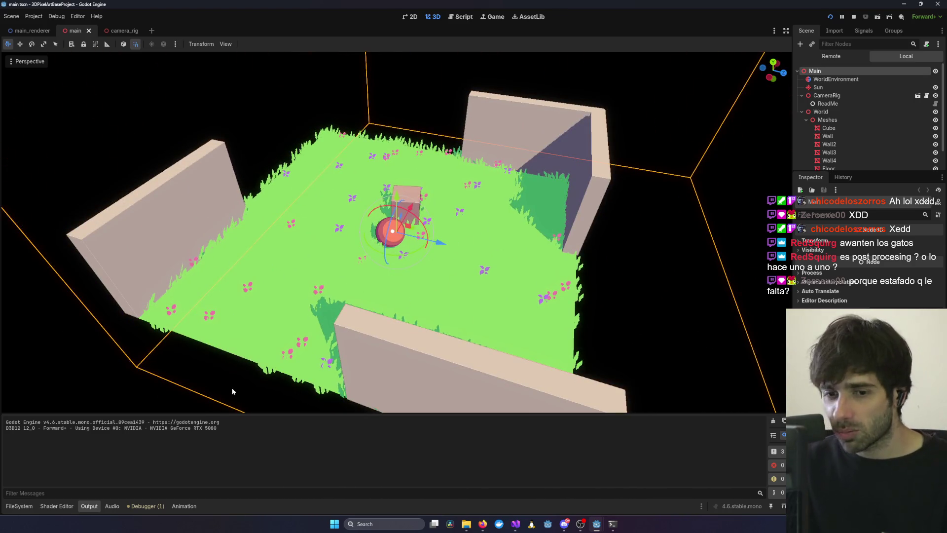
mouse_move(43, 78)
mouse_down()
mouse_move(285, 231)
mouse_move(577, 170)
mouse_up()
scroll(880, 104, down, 1)
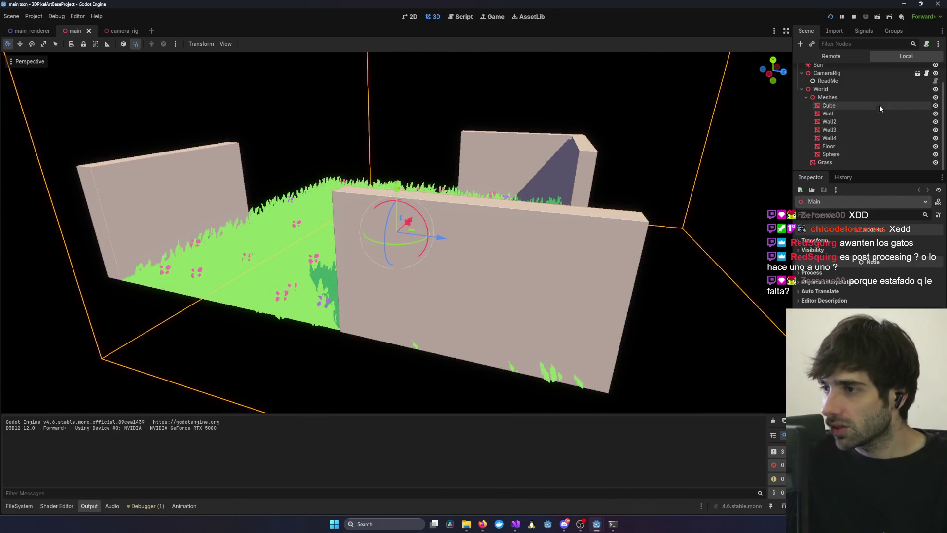
scroll(842, 146, up, 1)
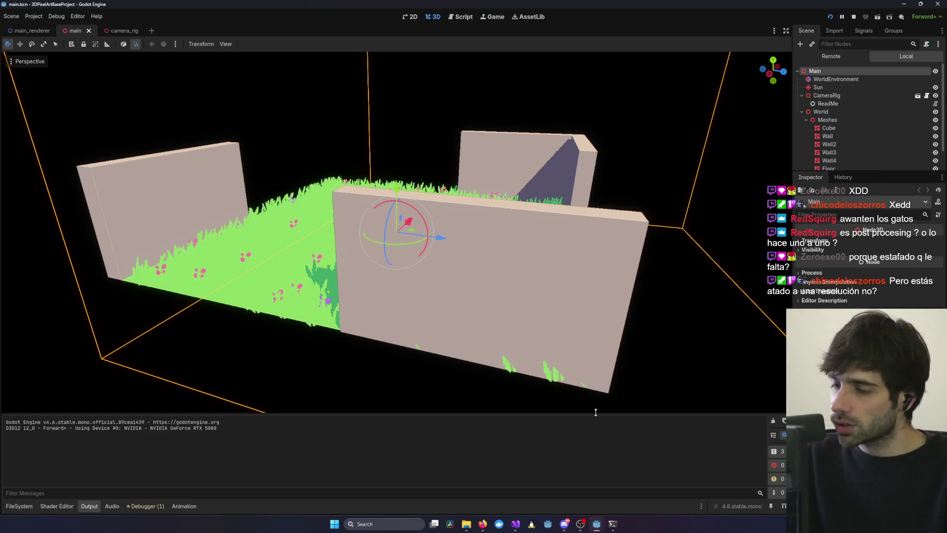
Shrink the running demo game into a floating window, stop it with F8, and enable output filtering.
mouse_move(596, 524)
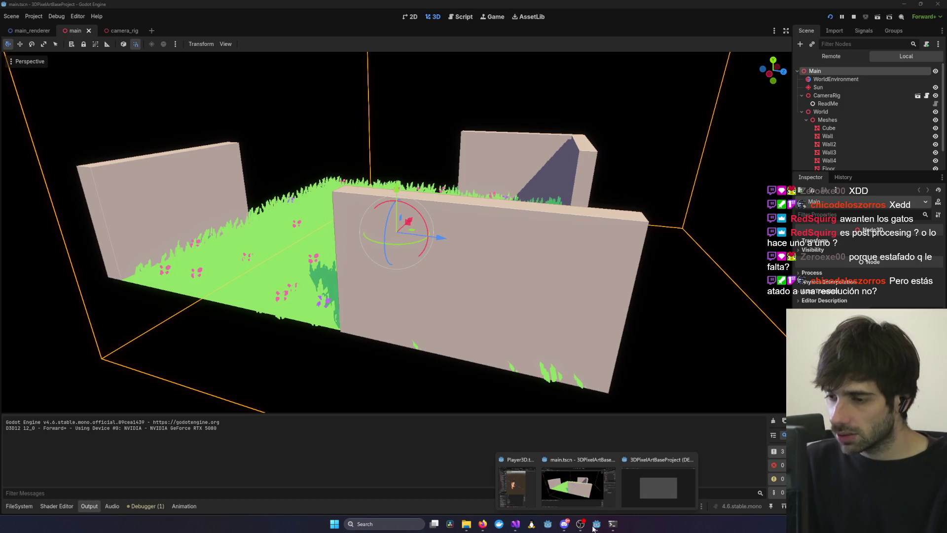
mouse_move(671, 482)
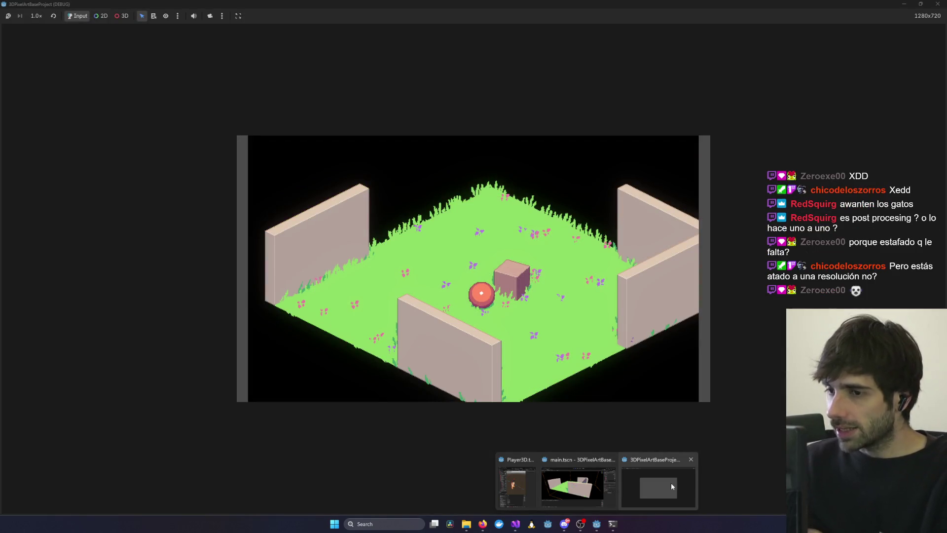
click(671, 482)
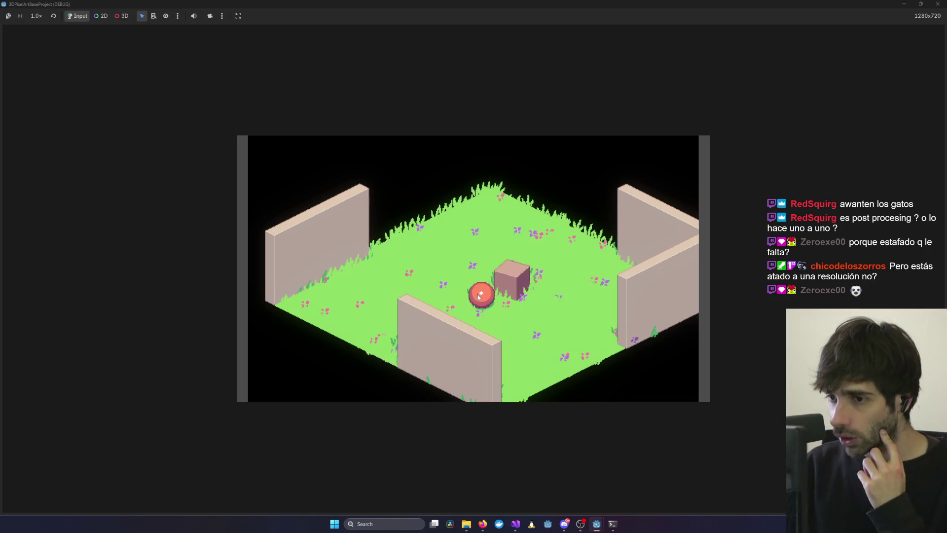
mouse_move(783, 5)
mouse_down()
mouse_move(685, 121)
mouse_move(489, 205)
mouse_move(524, 170)
mouse_up()
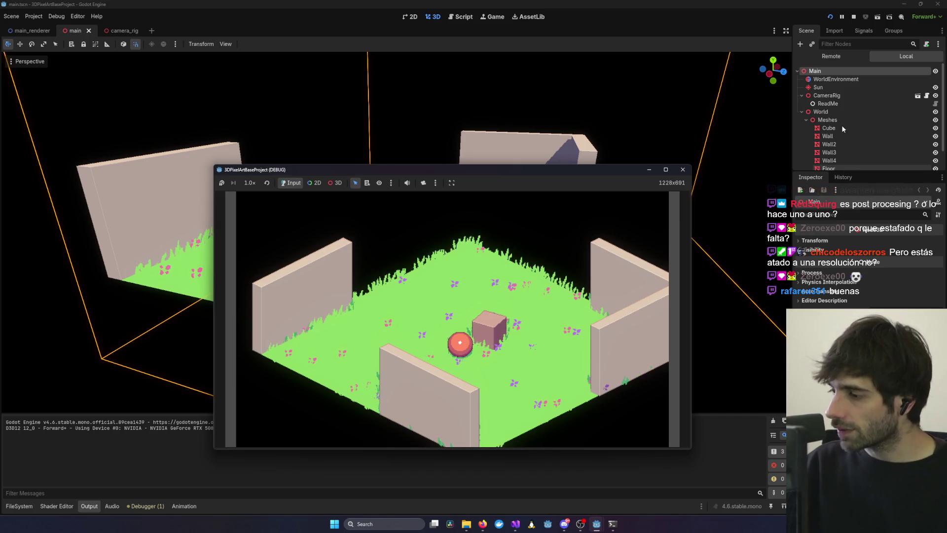
click(309, 459)
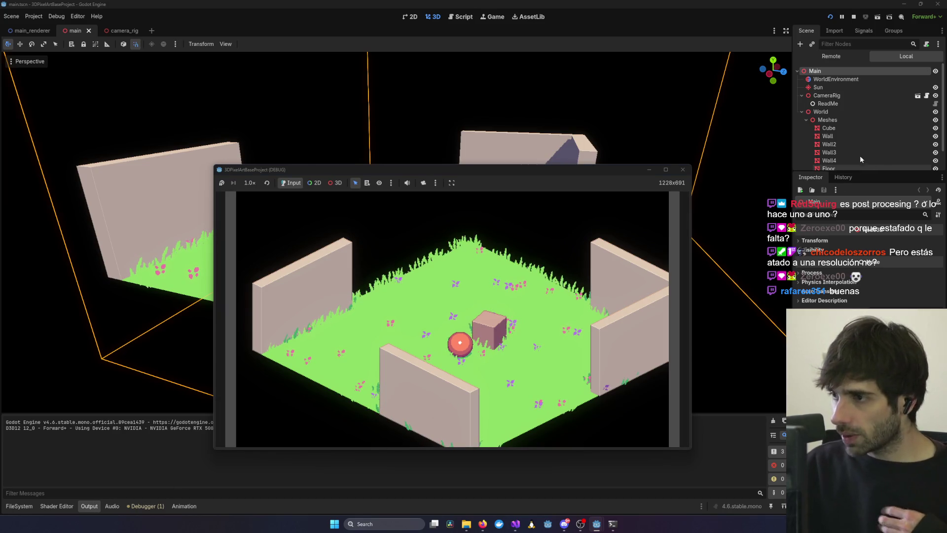
key(F8)
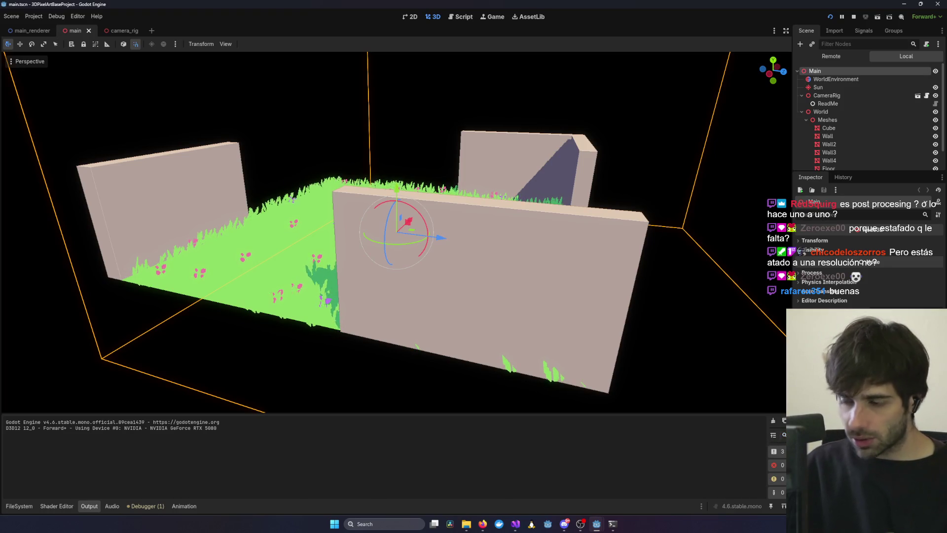
click(784, 435)
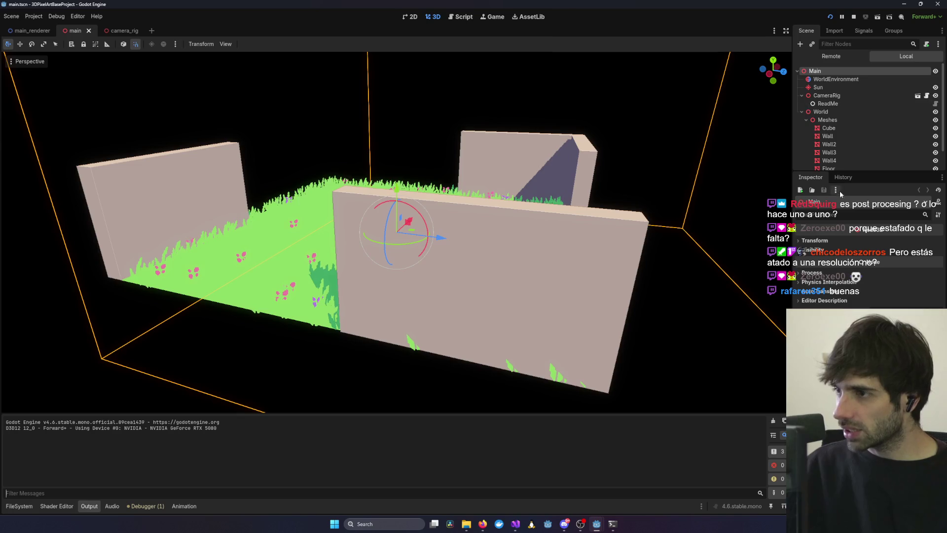
scroll(395, 372, down, 3)
Filter the Output log by 'shader' and the FileSystem by 'shader' to list the shader files.
text(shader)
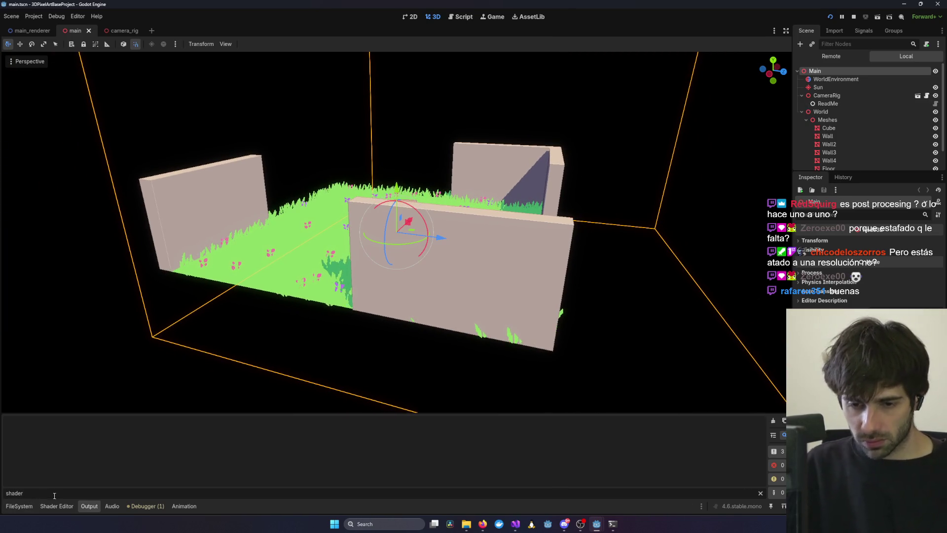
click(30, 507)
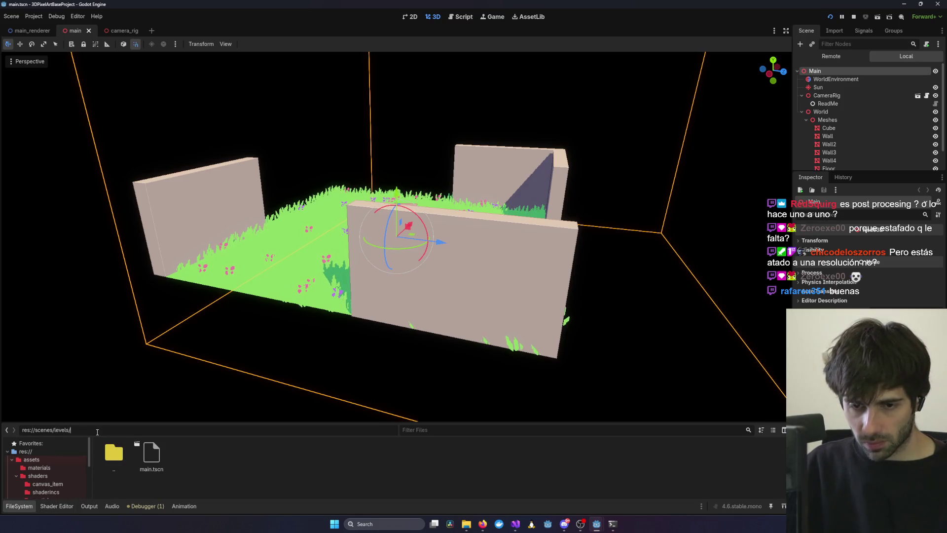
text(shader)
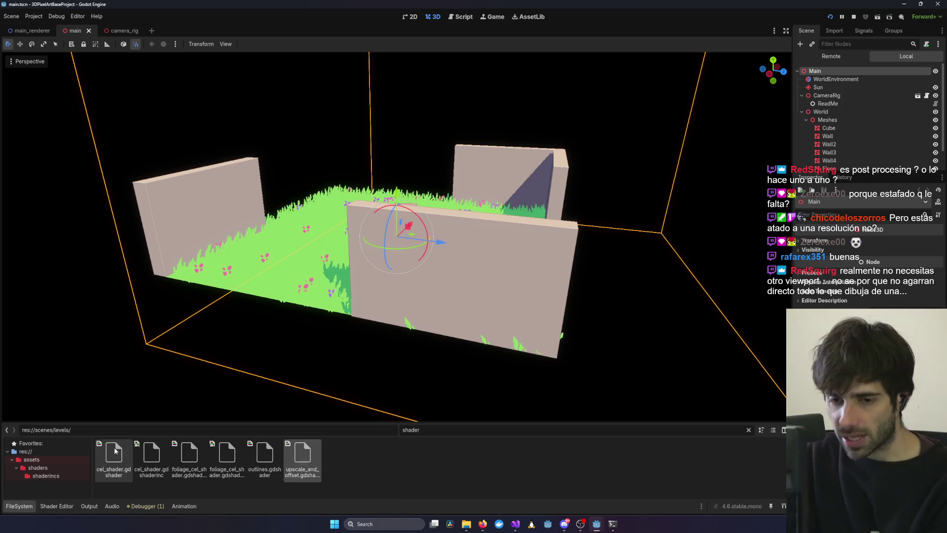
Select the Sphere and frame it with F, then switch to the Heart of Fantasy editor.
scroll(444, 208, up, 8)
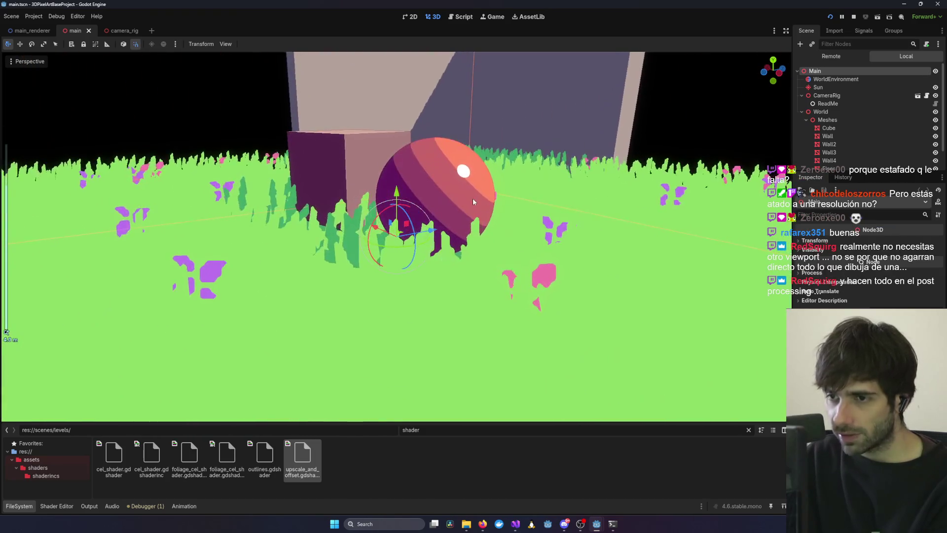
mouse_move(444, 208)
mouse_down()
mouse_move(454, 232)
mouse_move(463, 227)
mouse_move(491, 151)
mouse_up()
scroll(491, 150, up, 2)
click(491, 152)
key(f)
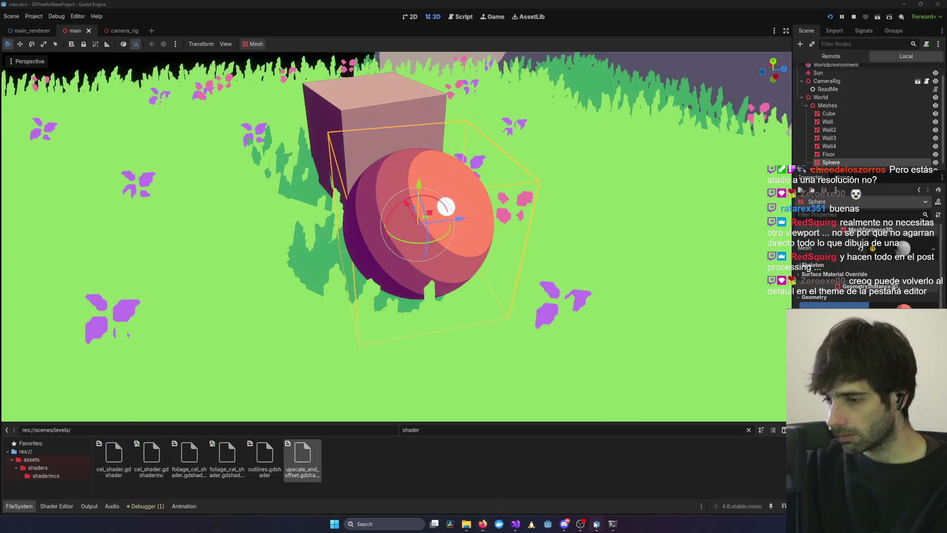
mouse_move(596, 524)
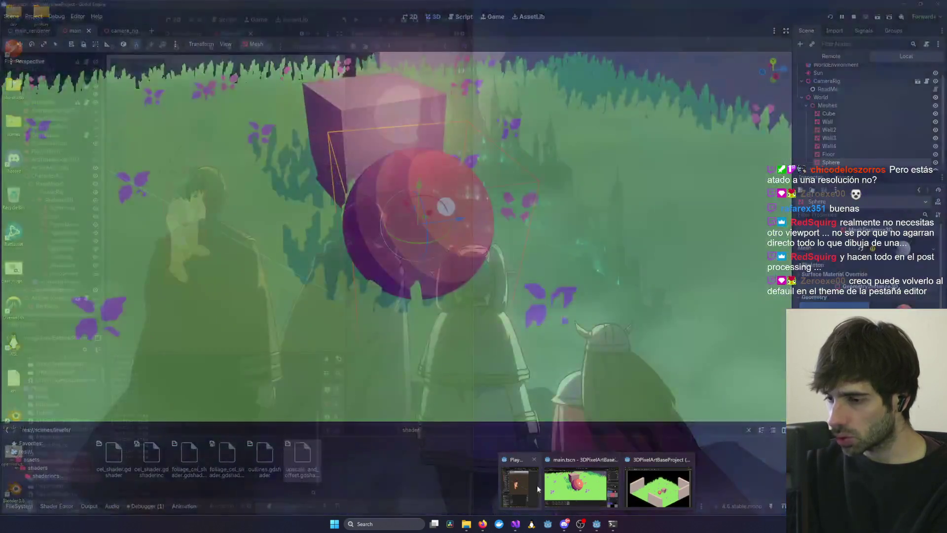
click(537, 484)
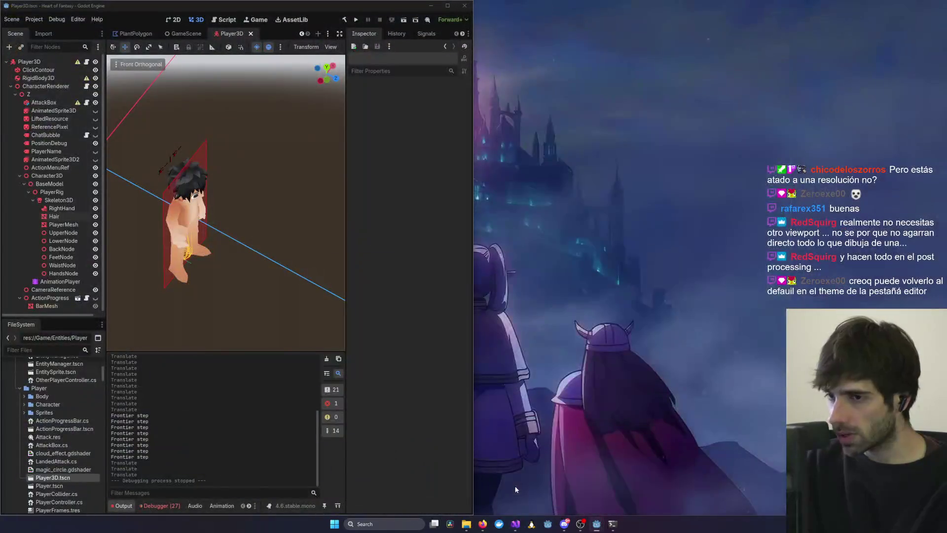
Launch Heart of Fantasy from Visual Studio's debugger, log in, and play the existing character.
mouse_move(515, 521)
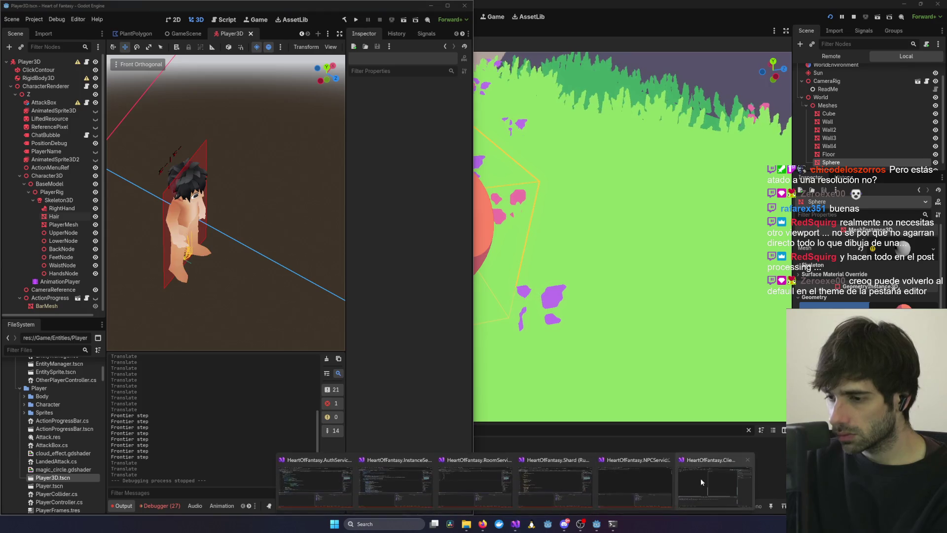
click(635, 481)
click(229, 16)
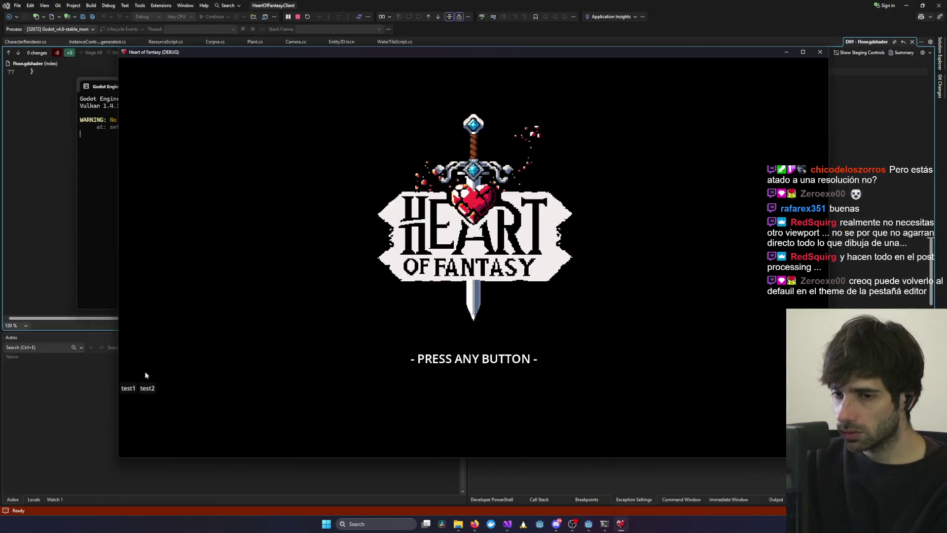
click(146, 375)
click(469, 383)
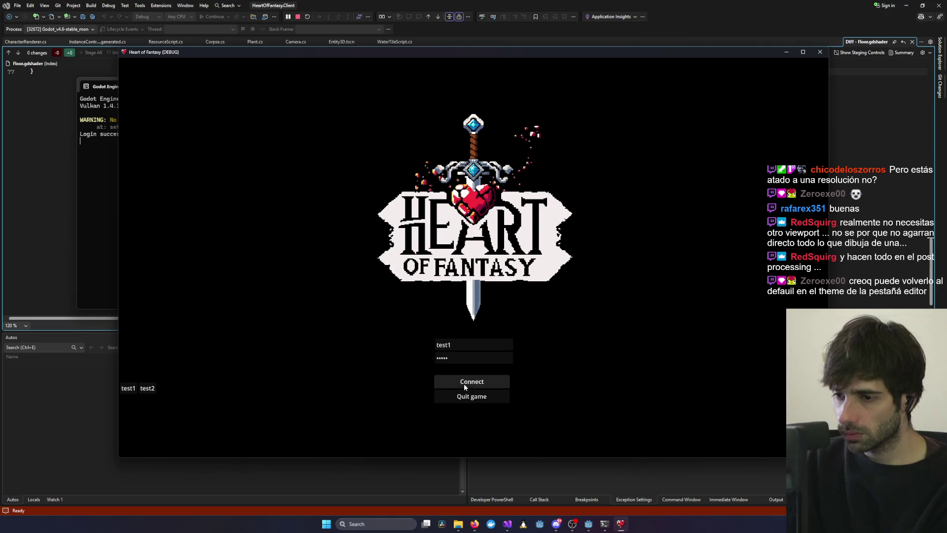
click(153, 327)
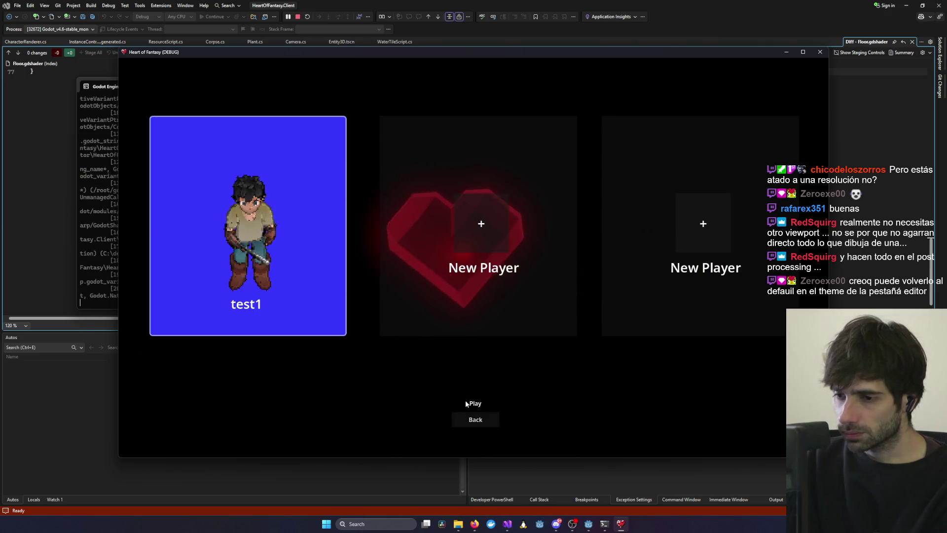
click(466, 401)
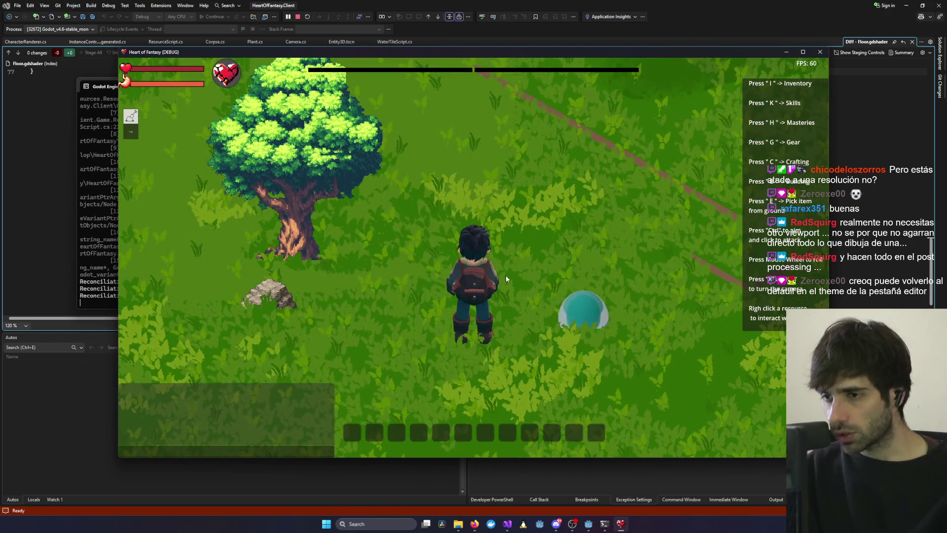
Walk the character around the forest map using W, A, S and D.
key(w+a)
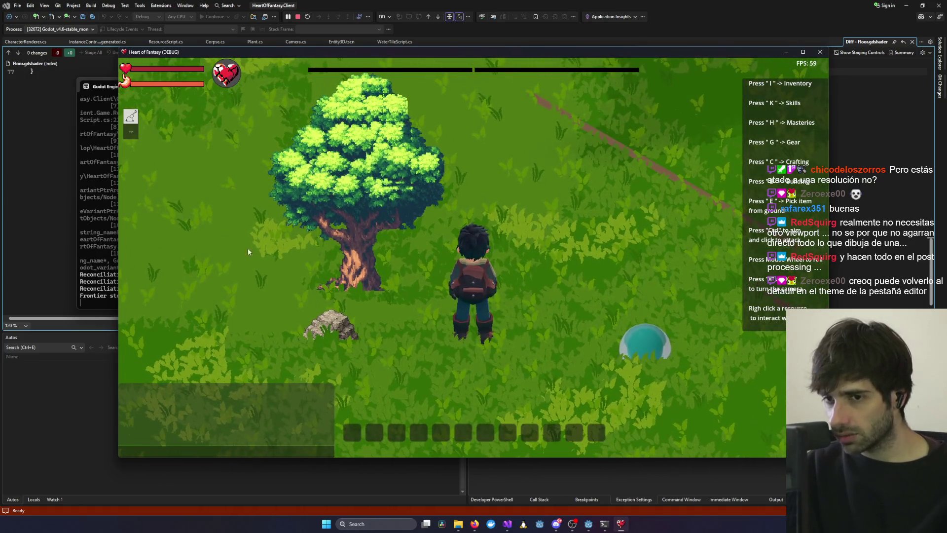
key(w+a)
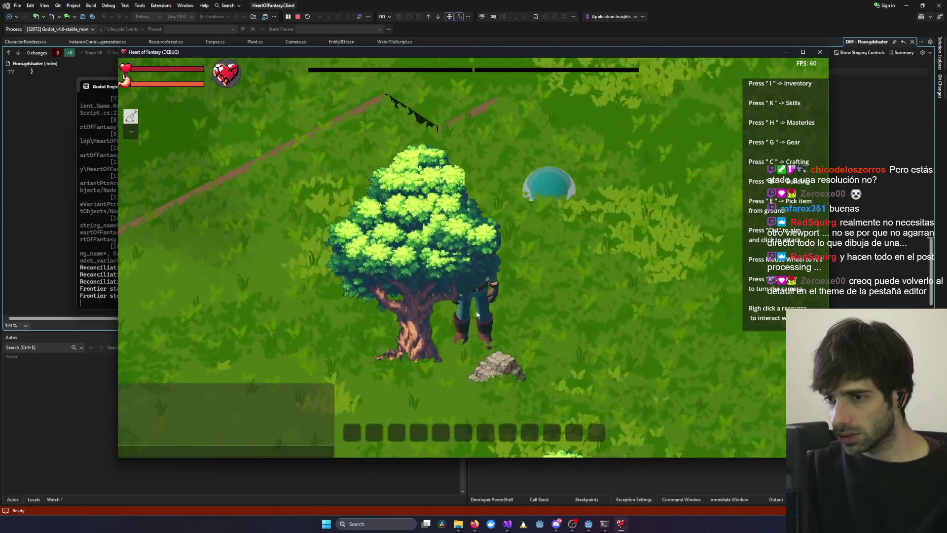
key(a)
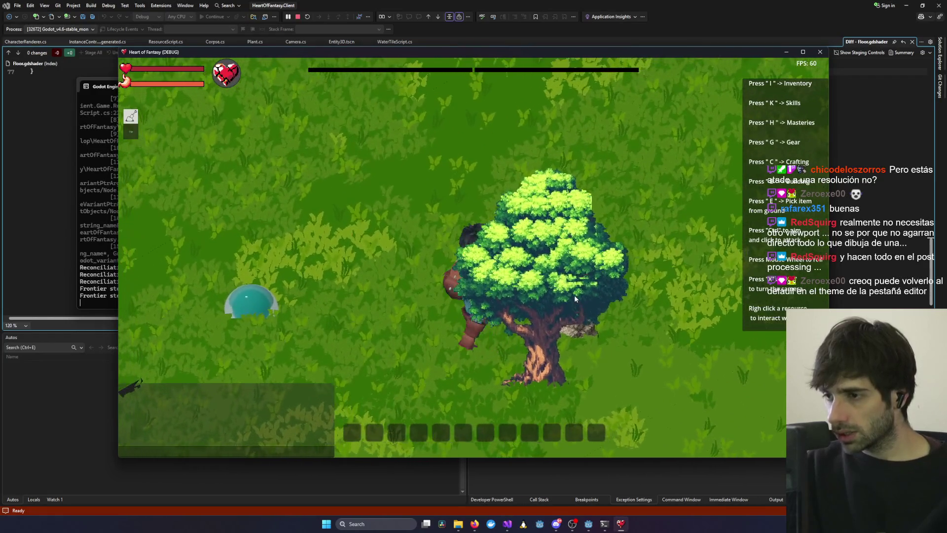
key(w+d)
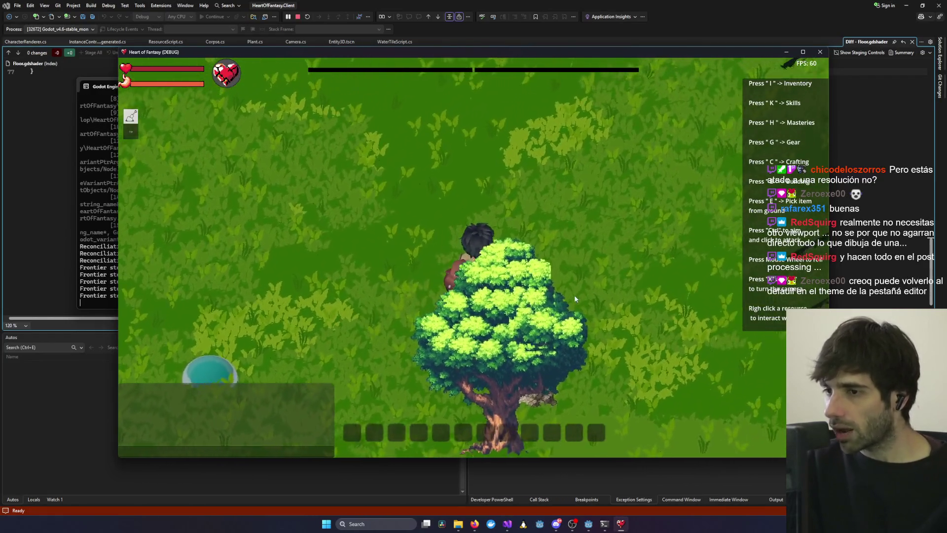
key(s+d)
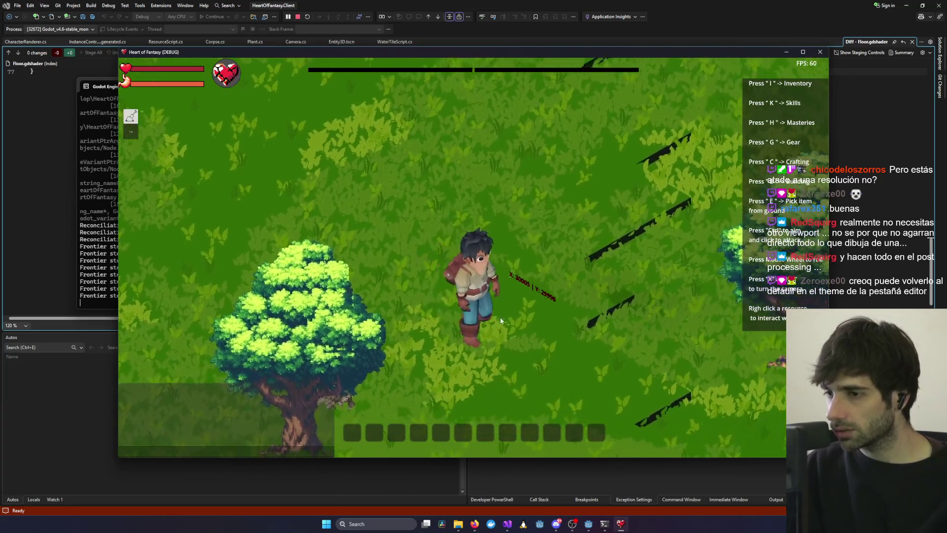
key(w+a)
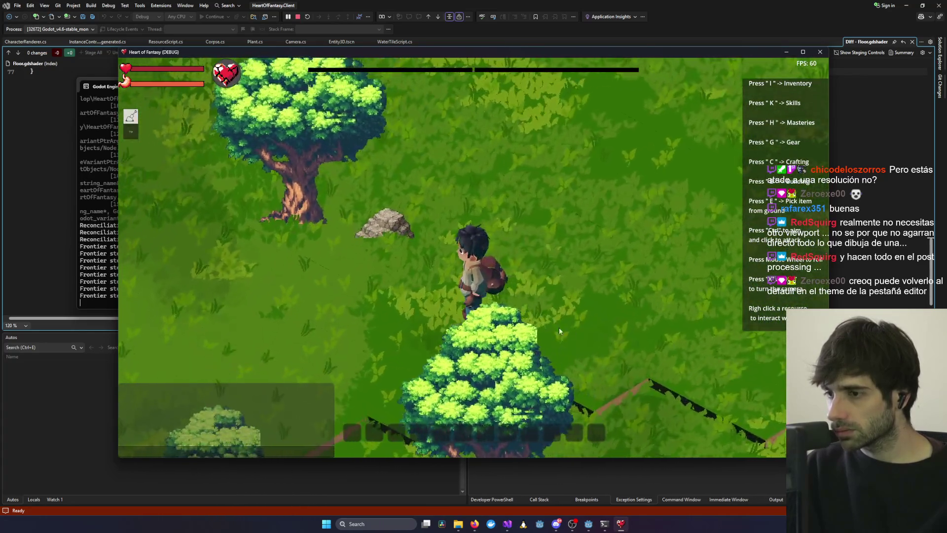
key(w+d)
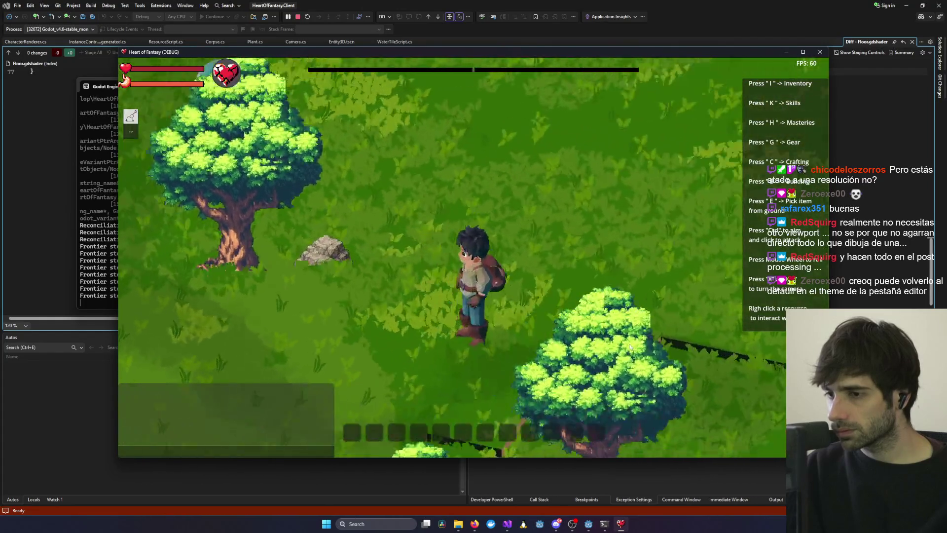
key(w+a)
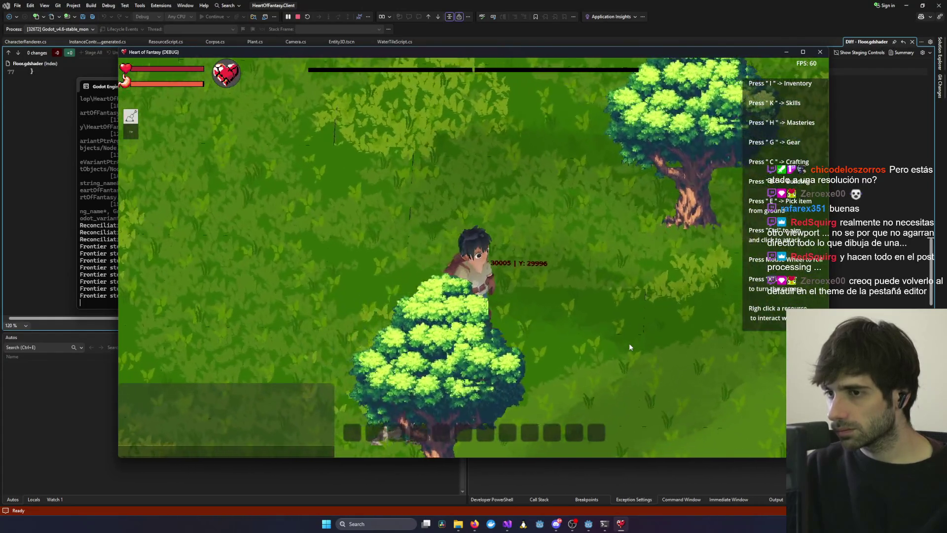
key(d)
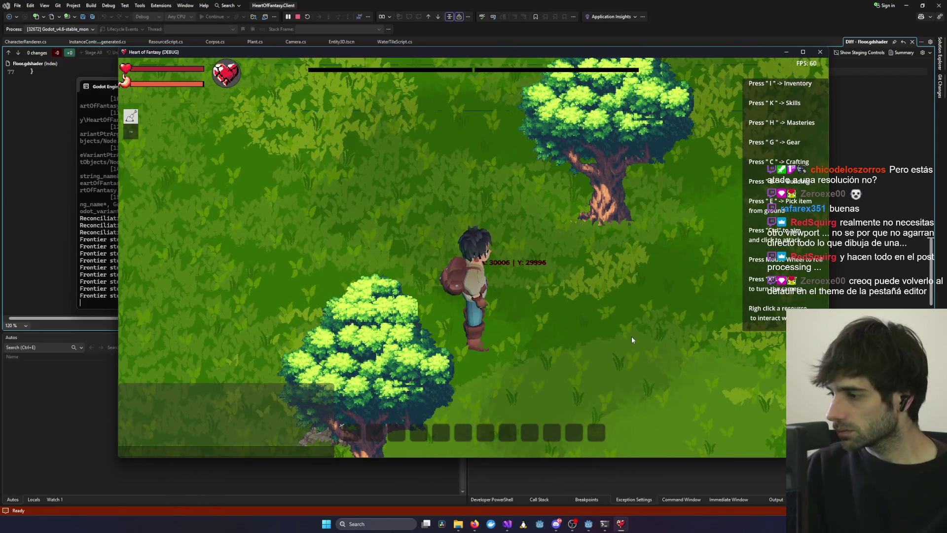
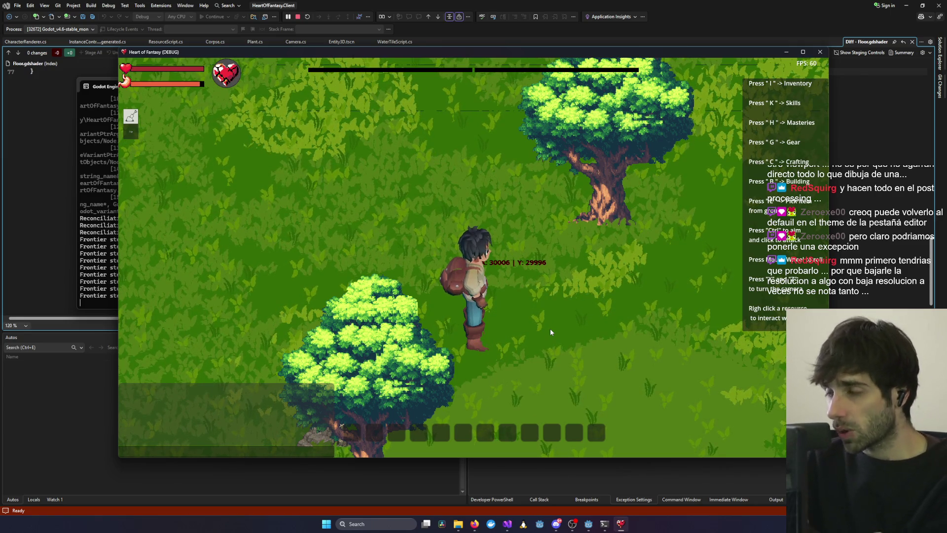
Minimize the old selective-pixelation terminal and open a fresh WSL Linux terminal.
click(603, 527)
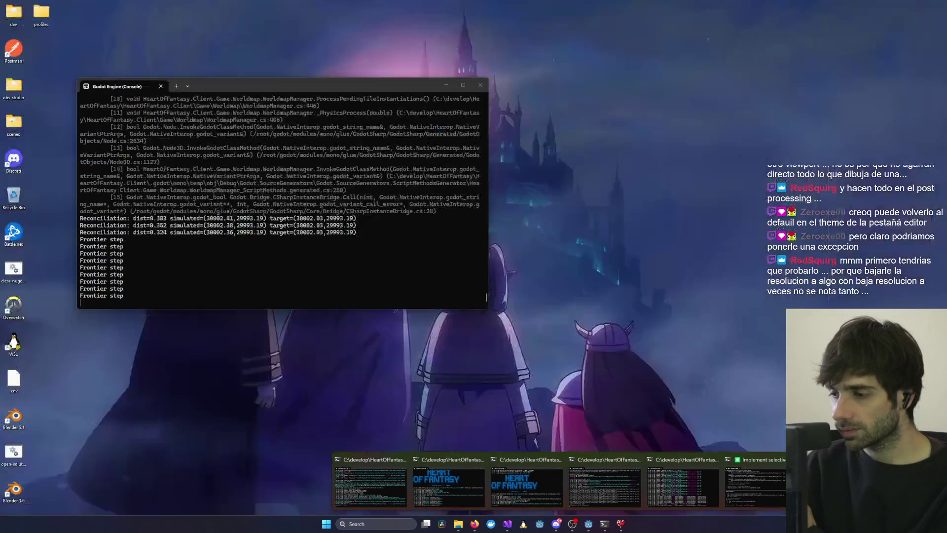
click(777, 483)
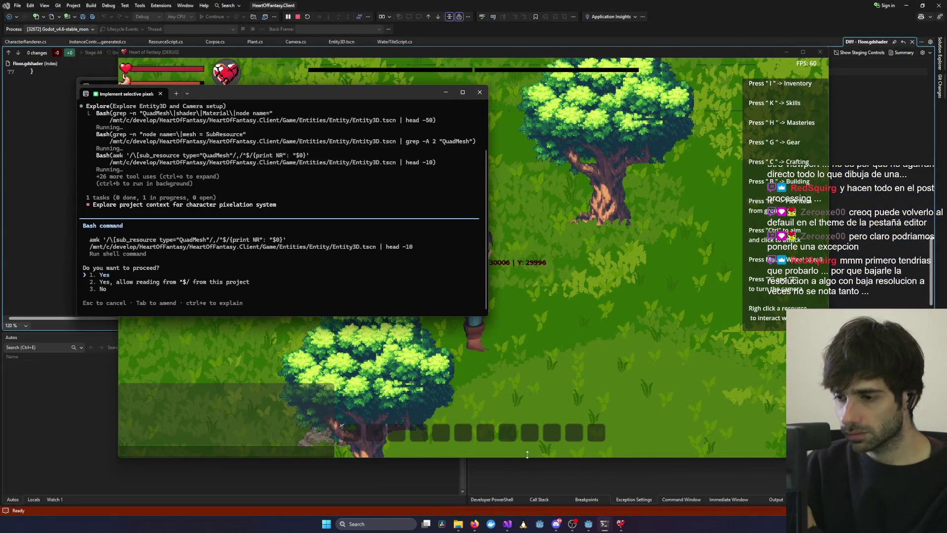
click(479, 92)
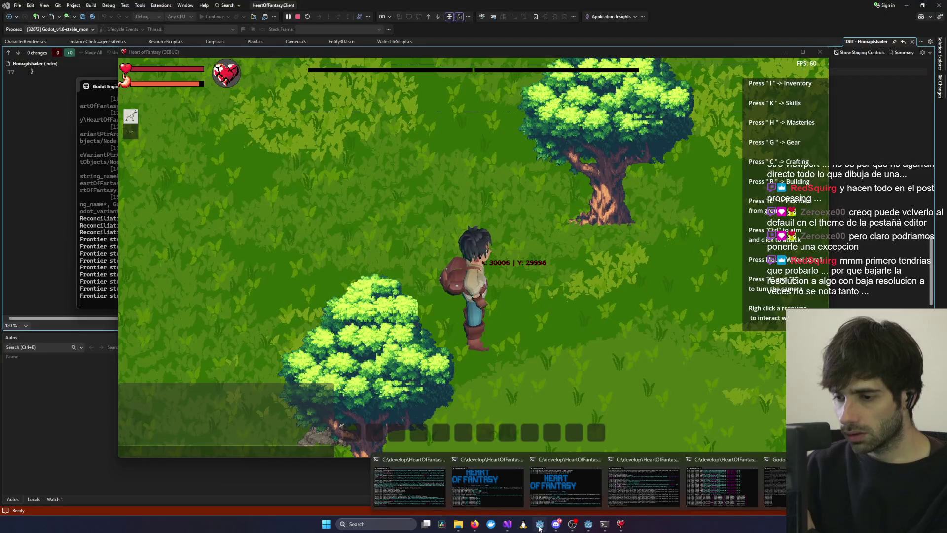
click(523, 526)
Launch claude and /resume the earlier whole-world vs characters pixelation conversation.
text(claude)
key(Return)
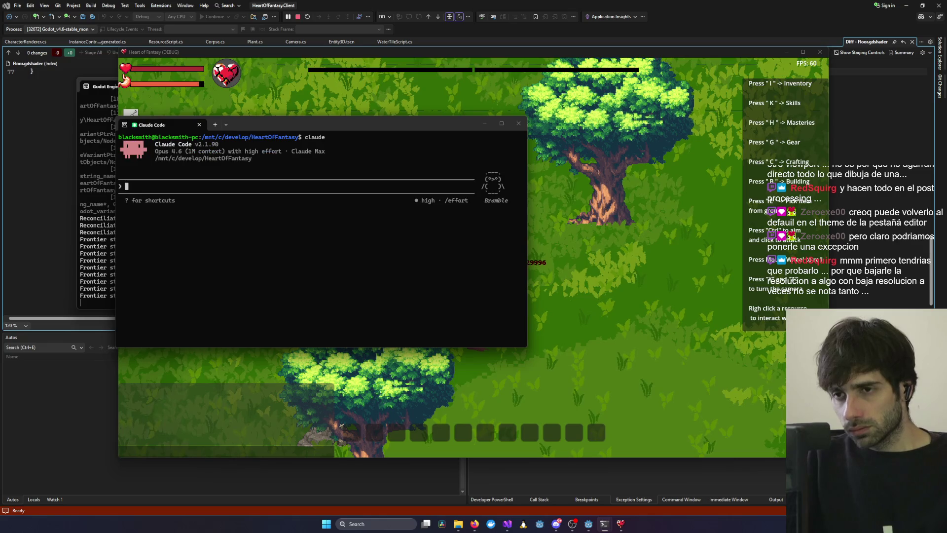
text(/resume)
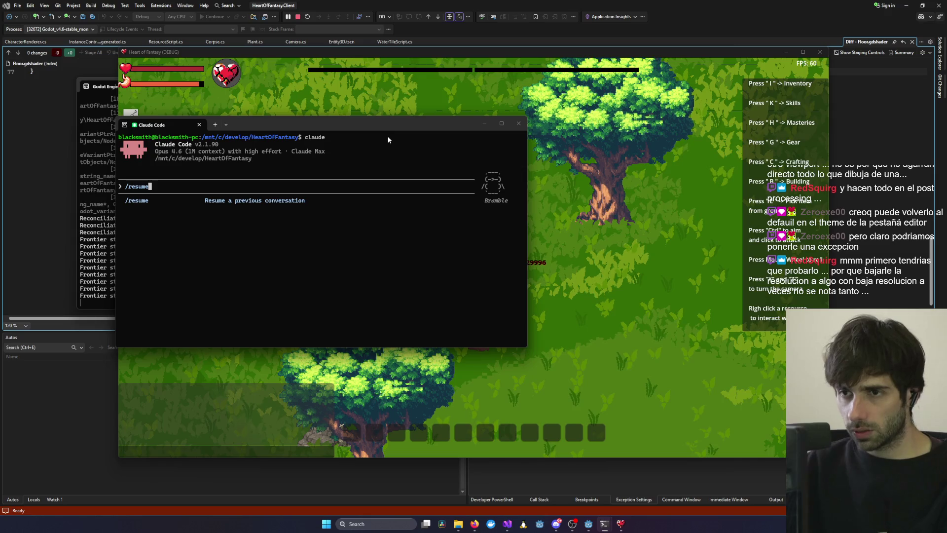
key(alt+Tab)
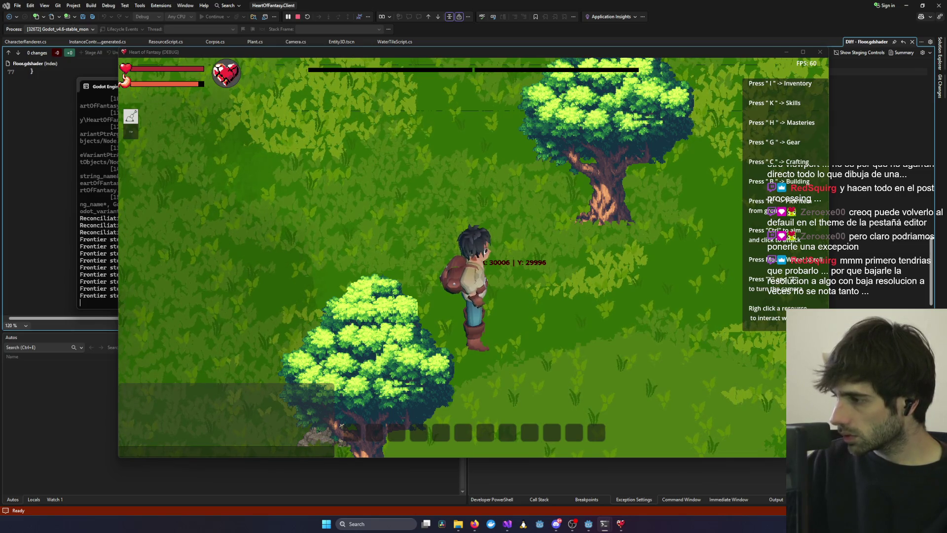
key(alt+Tab)
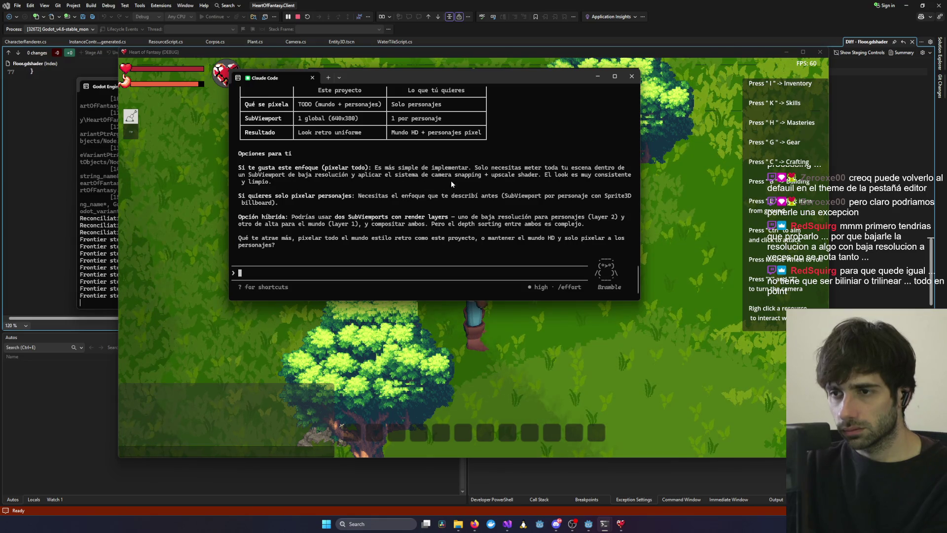
Reply 'vale hagamos como hace el proyecto este si, subviewport low res, snapping + upsscaler shader'.
text(vale hagamos como hace el)
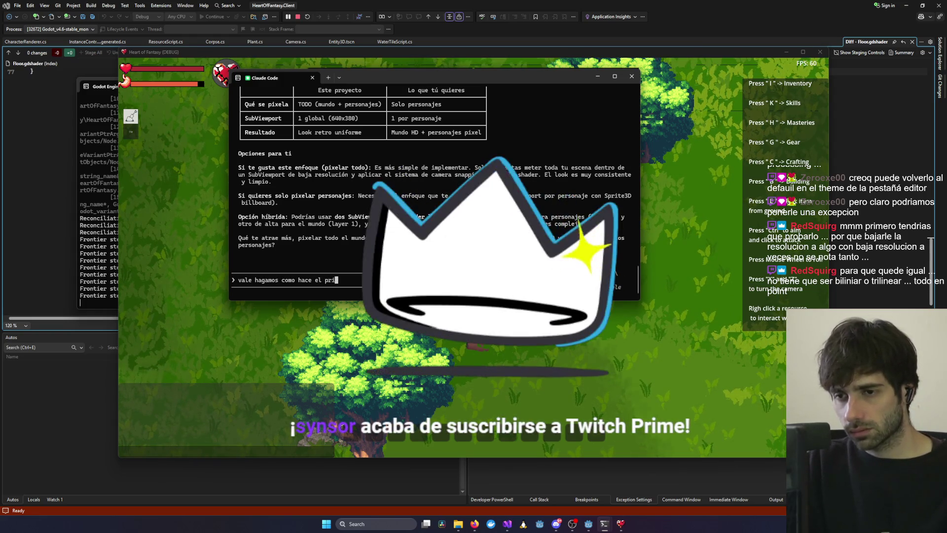
text( pr)
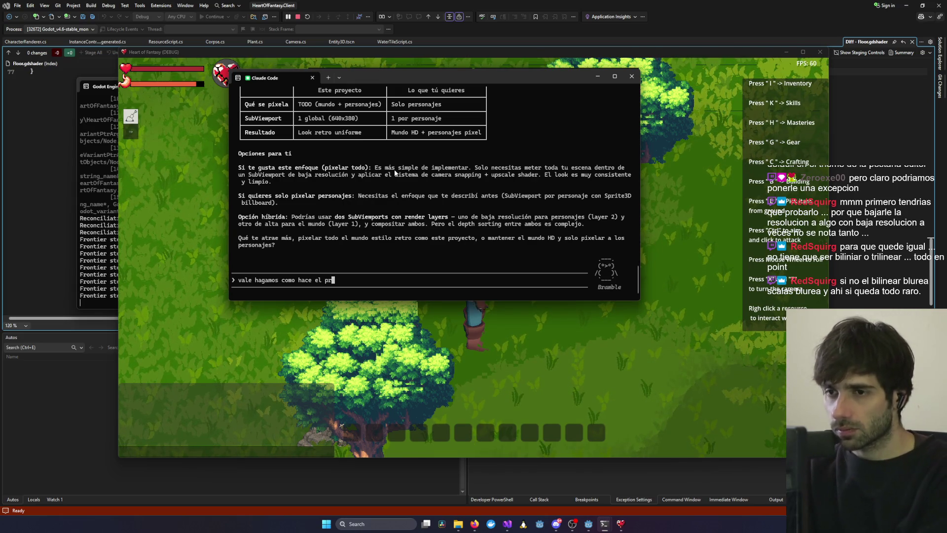
drag(458, 175, 515, 176)
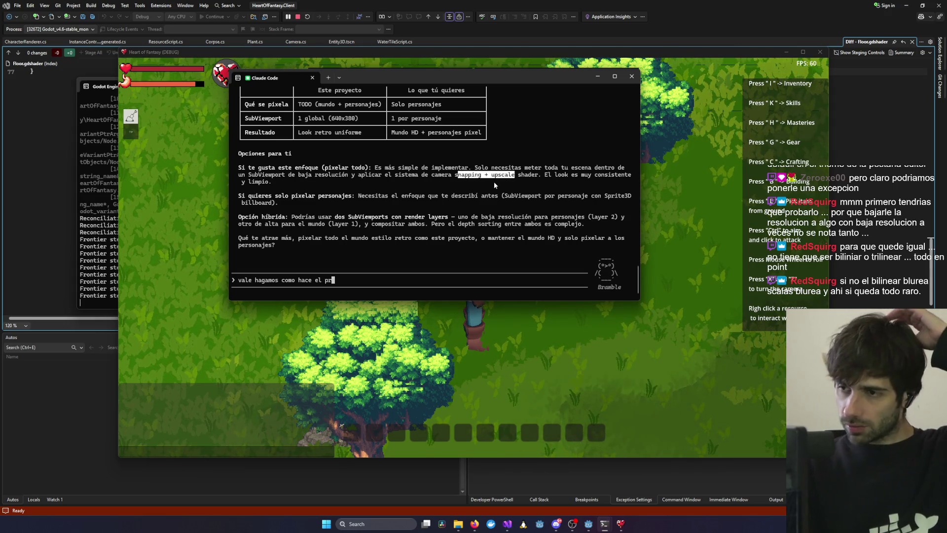
click(355, 272)
text(oyecto este si, snap)
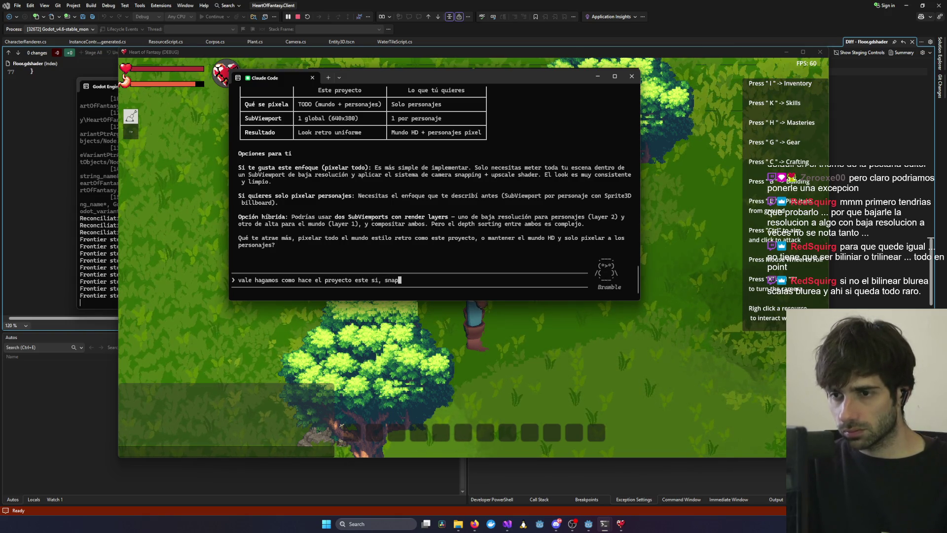
key(BackSpace)
text(si, subviewpor)
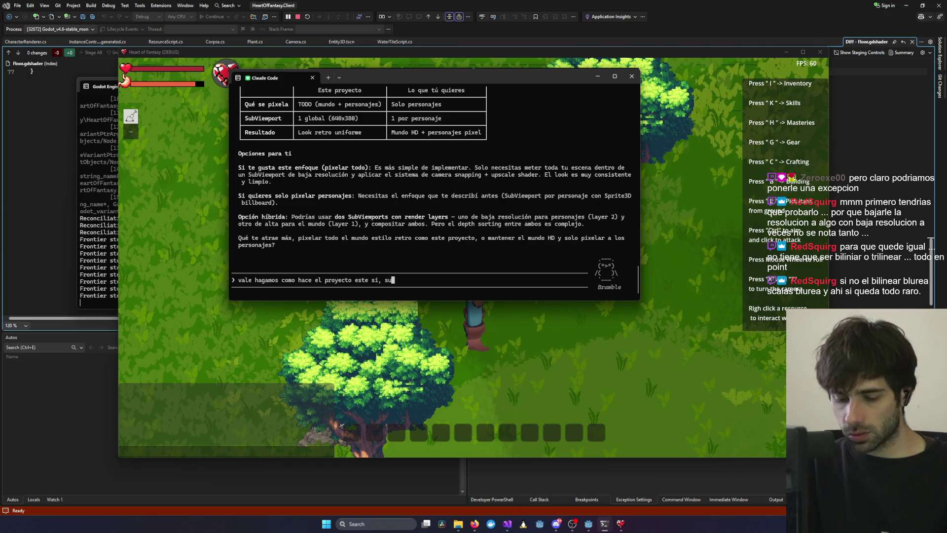
text(t low res, )
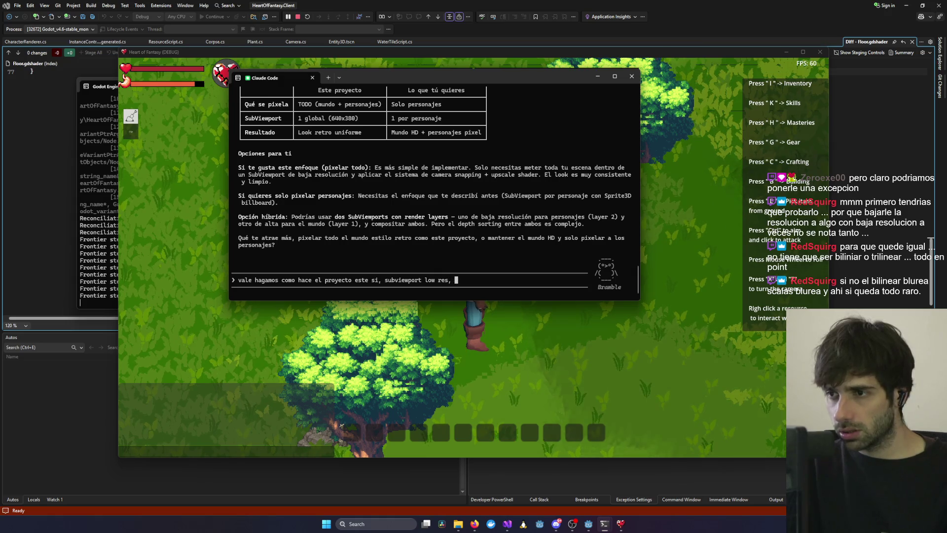
text(snapping + upssca)
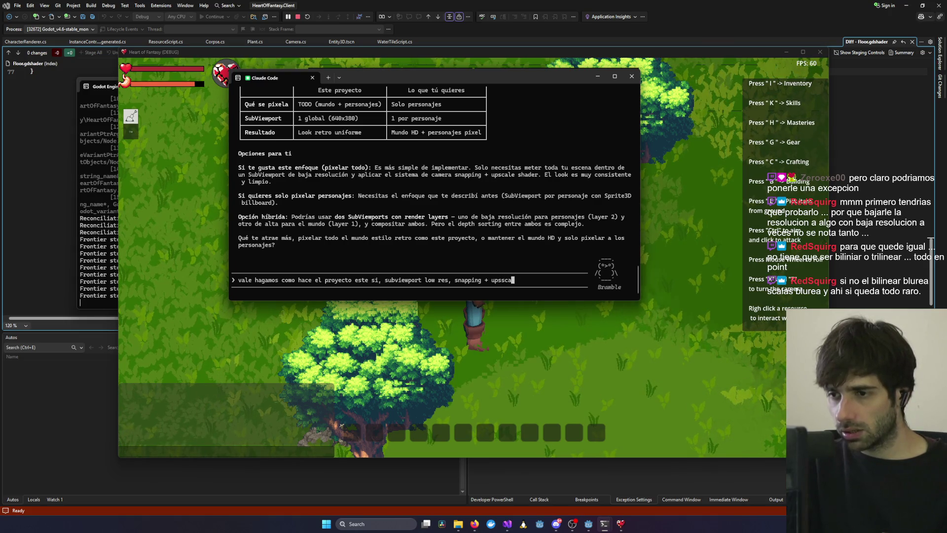
text(ler shader)
key(Return)
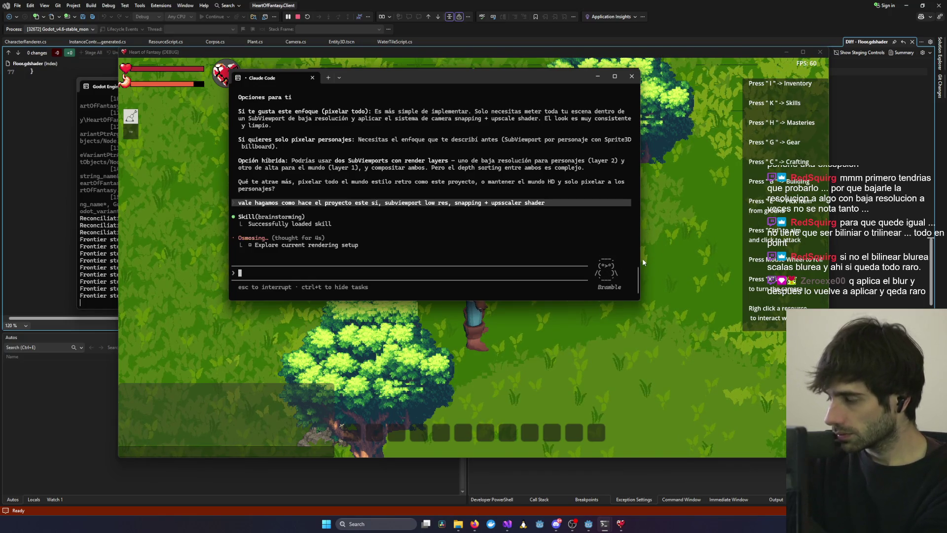
Approve Claude reading pixel_perfect_scaler.gd, main_renderer.tscn, upscale_and_offset.gdshader and main.tscn.
drag(472, 78, 616, 147)
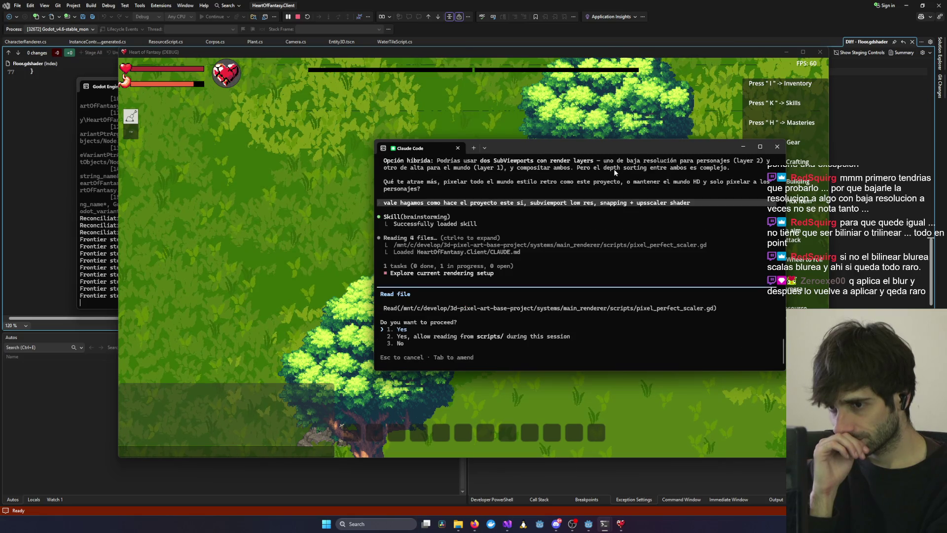
key(Return)
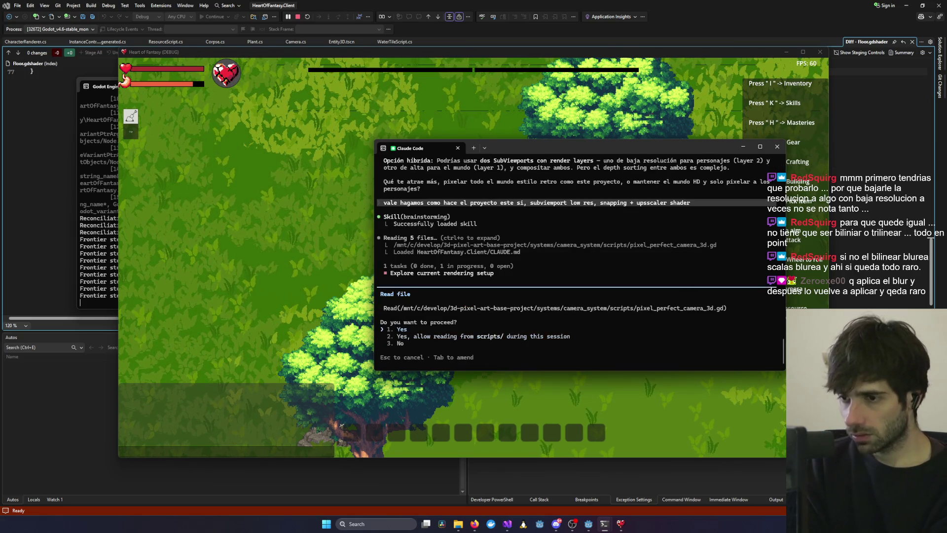
key(Return)
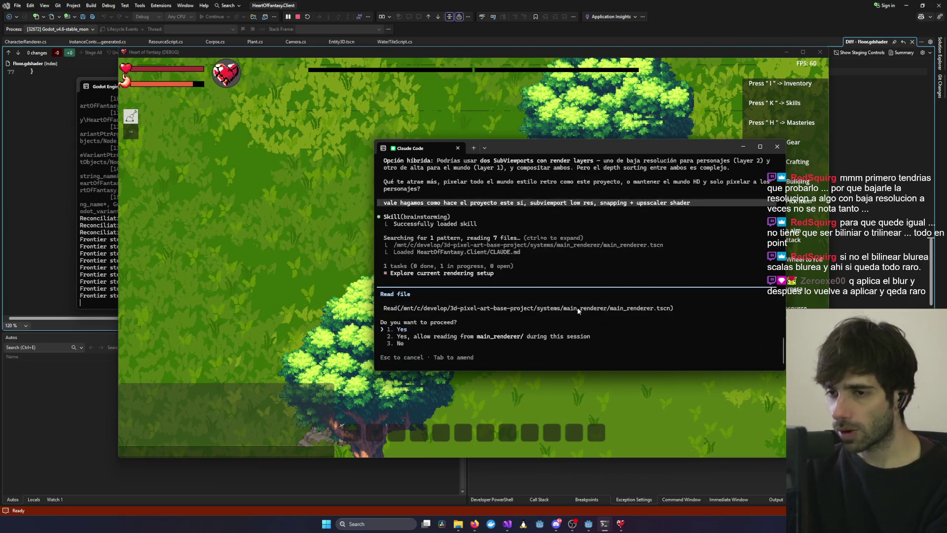
key(Return)
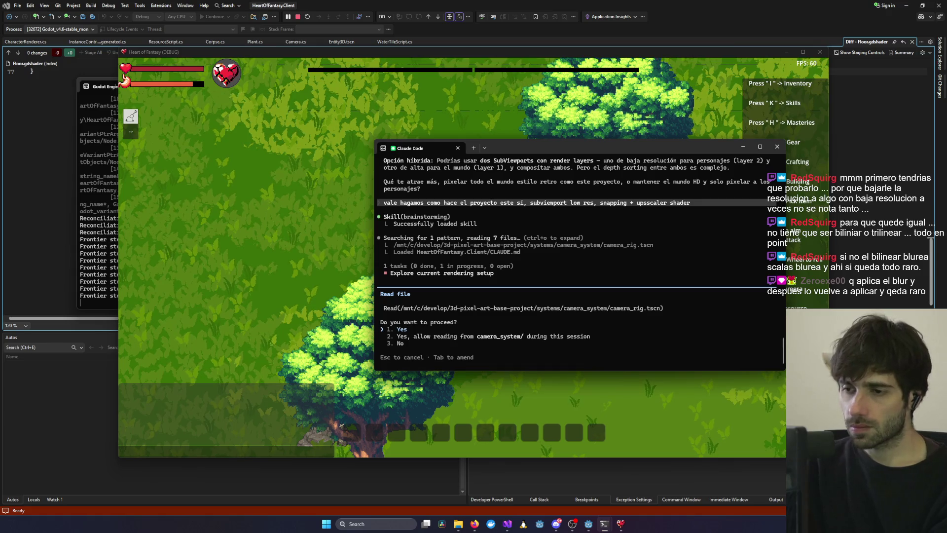
key(Return)
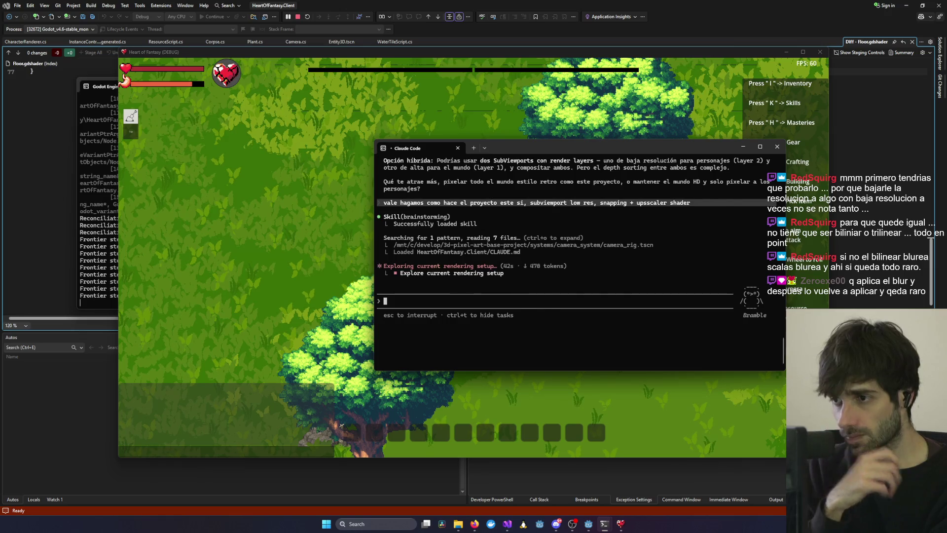
key(Return)
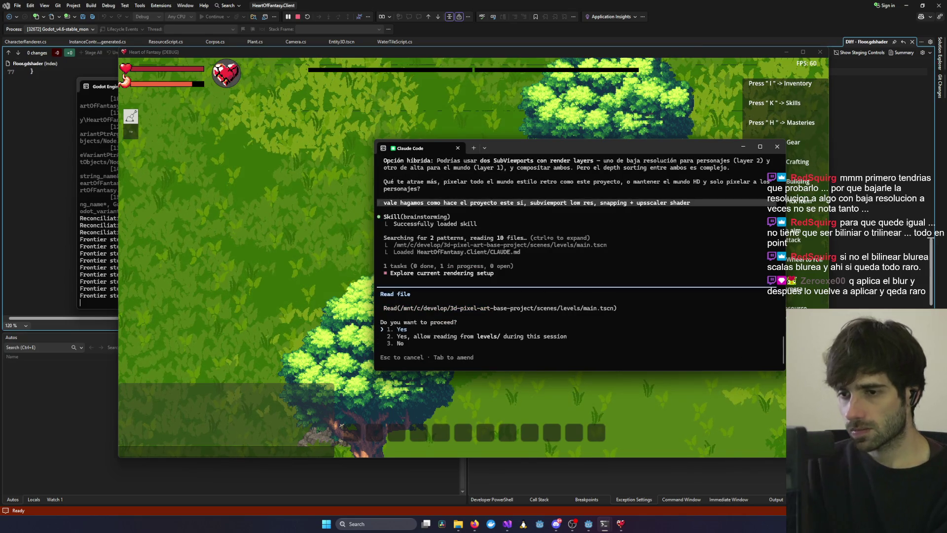
key(Return)
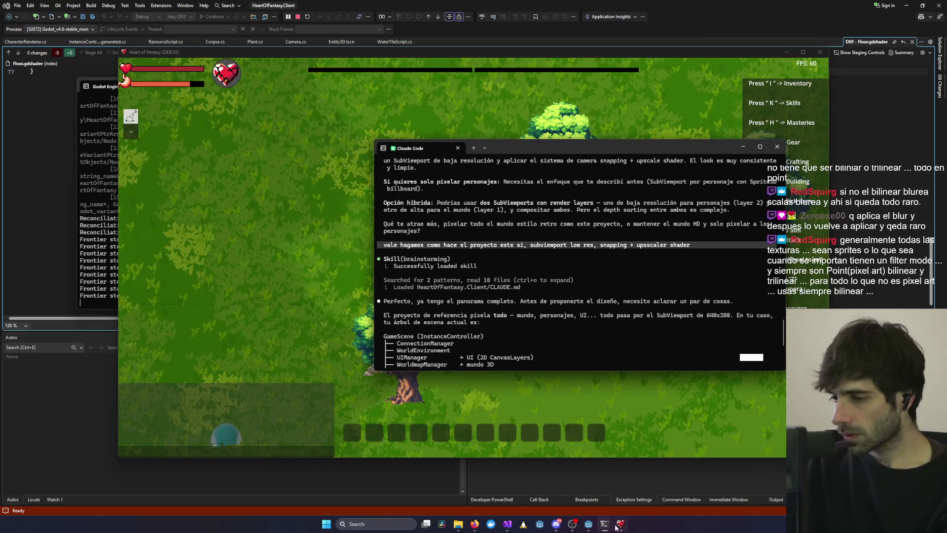
Switch to the Heart of Fantasy Godot editor and select the PlayerMesh node.
click(620, 524)
mouse_move(590, 527)
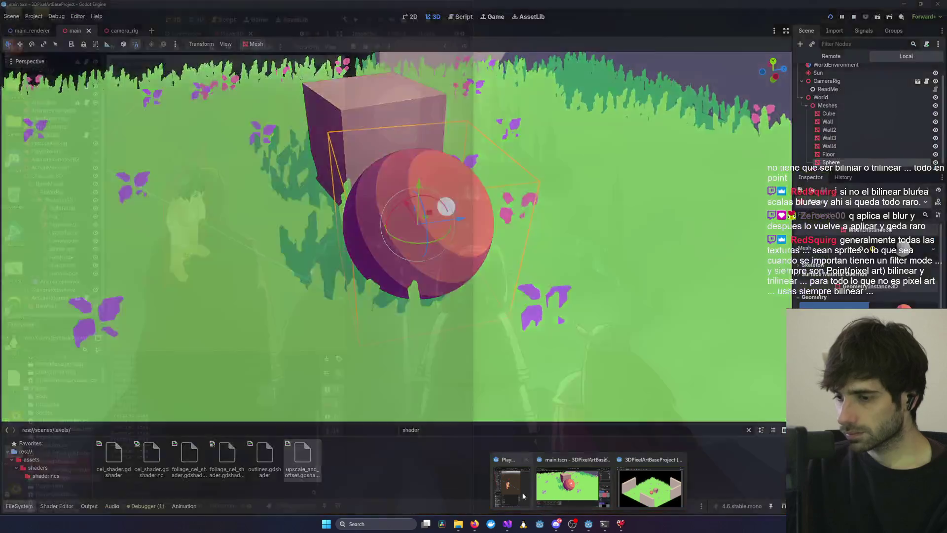
click(521, 484)
click(174, 208)
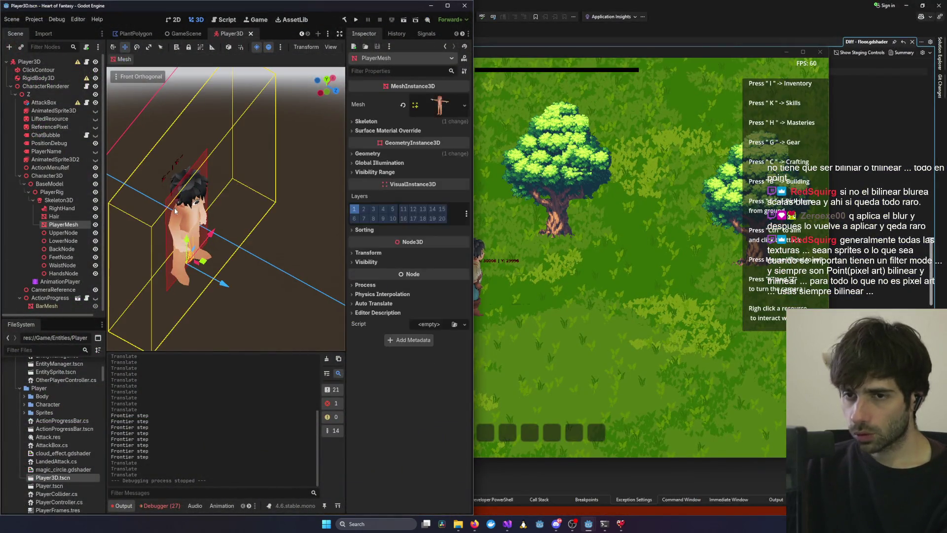
Filter FileSystem by 'charac' and select test_char in the Player's Character folder.
scroll(64, 414, up, 5)
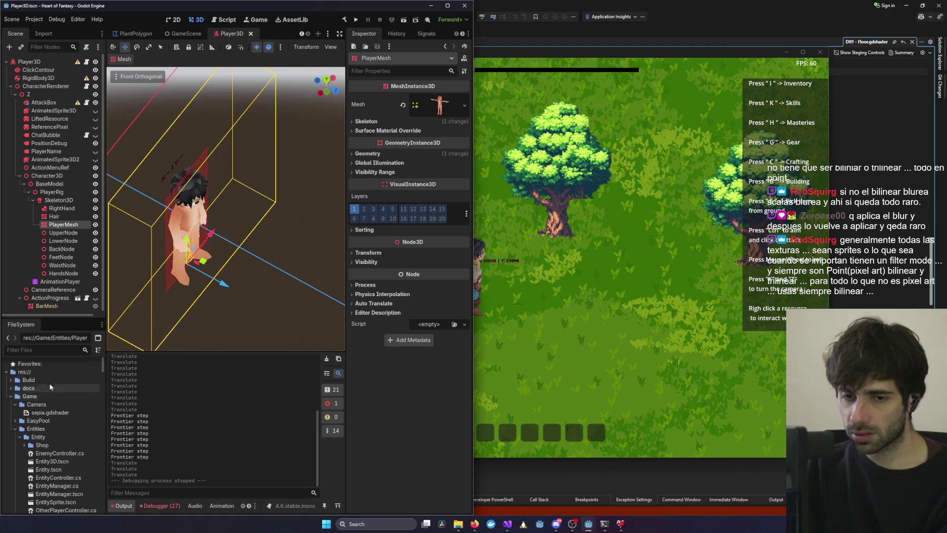
click(56, 351)
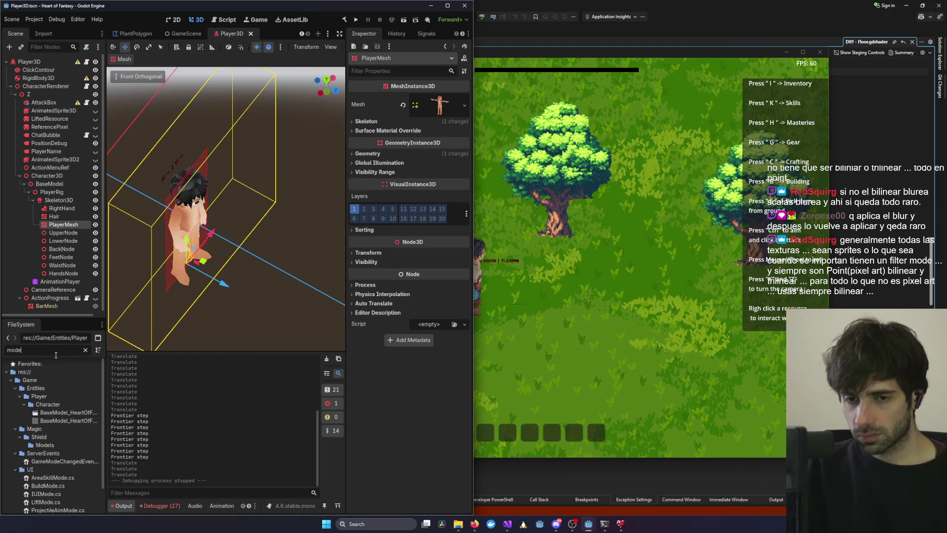
text(charac)
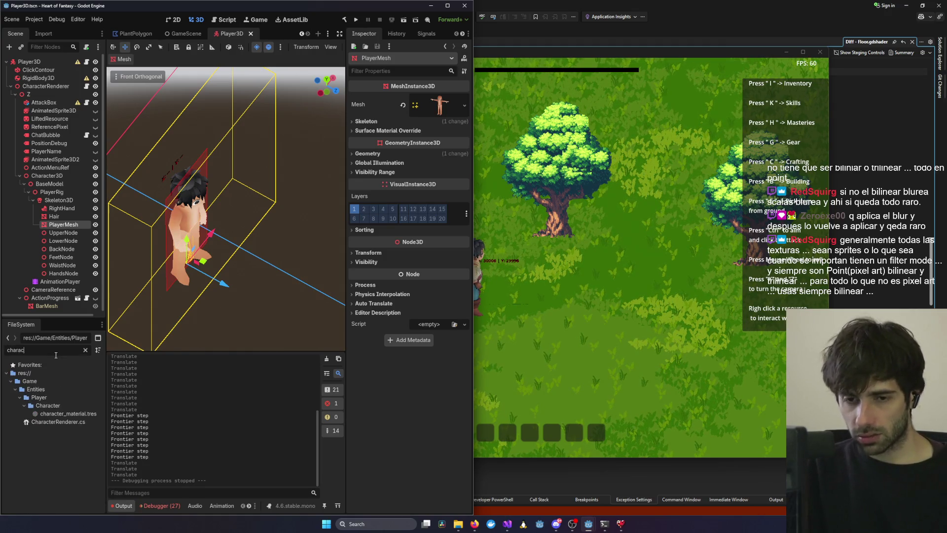
double_click(60, 404)
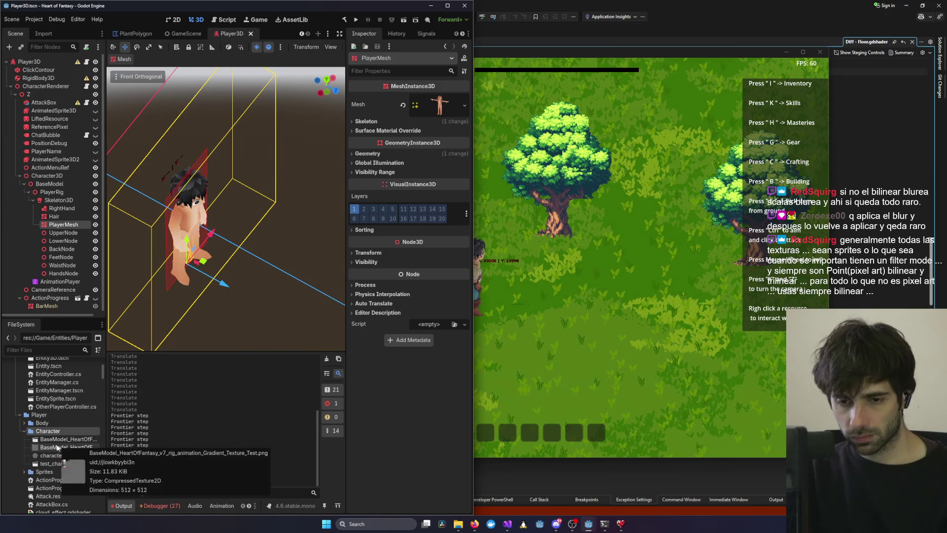
click(44, 465)
Open test_char.tscn, filter inspector properties by 'filter', and select character_material.tres from PlayerMesh.
double_click(44, 465)
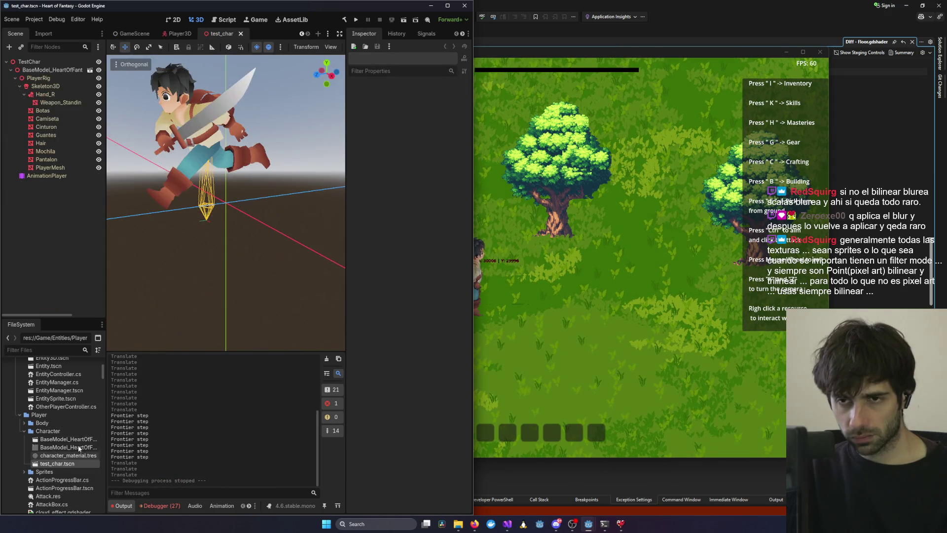
click(185, 127)
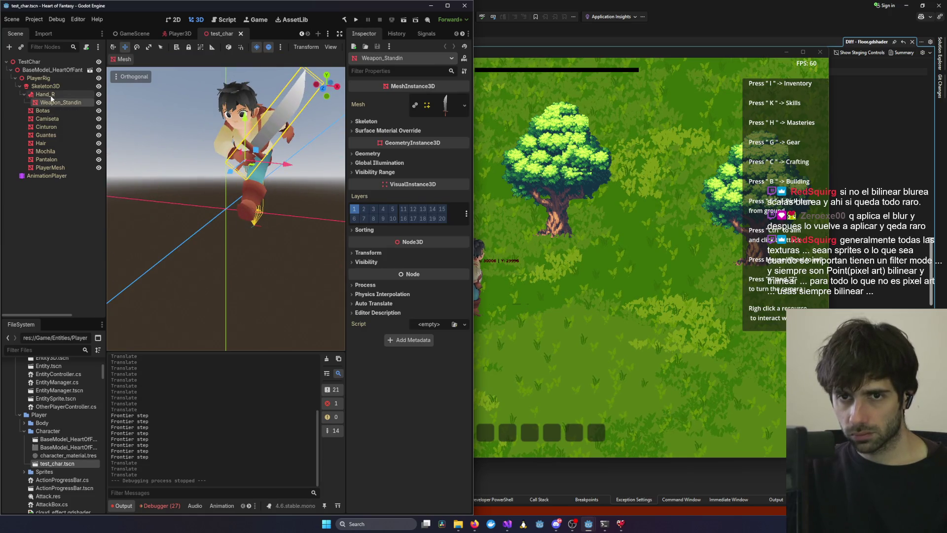
click(368, 71)
text(filter)
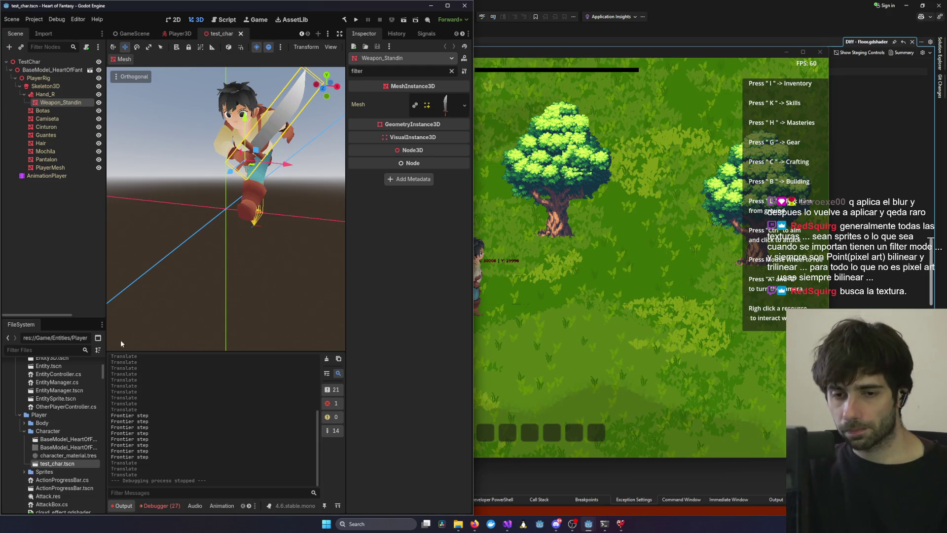
click(251, 160)
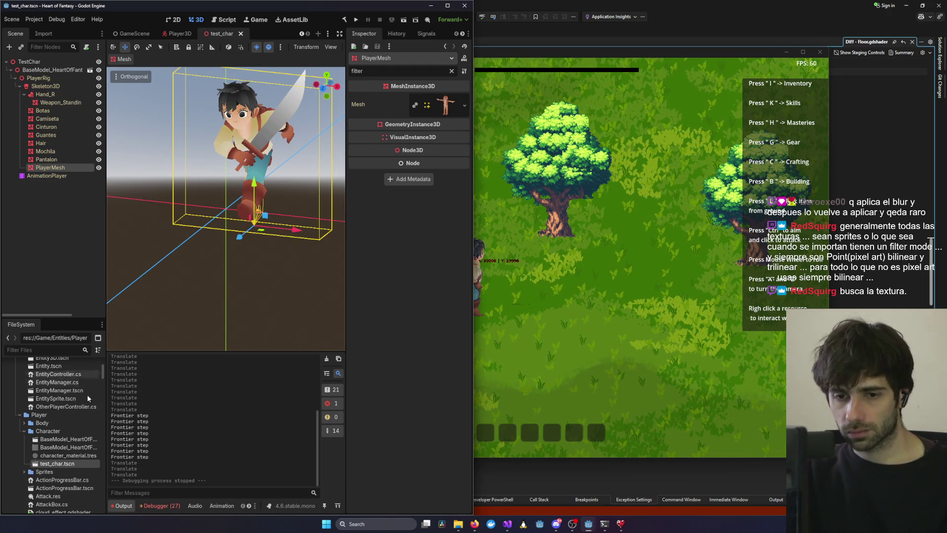
click(63, 457)
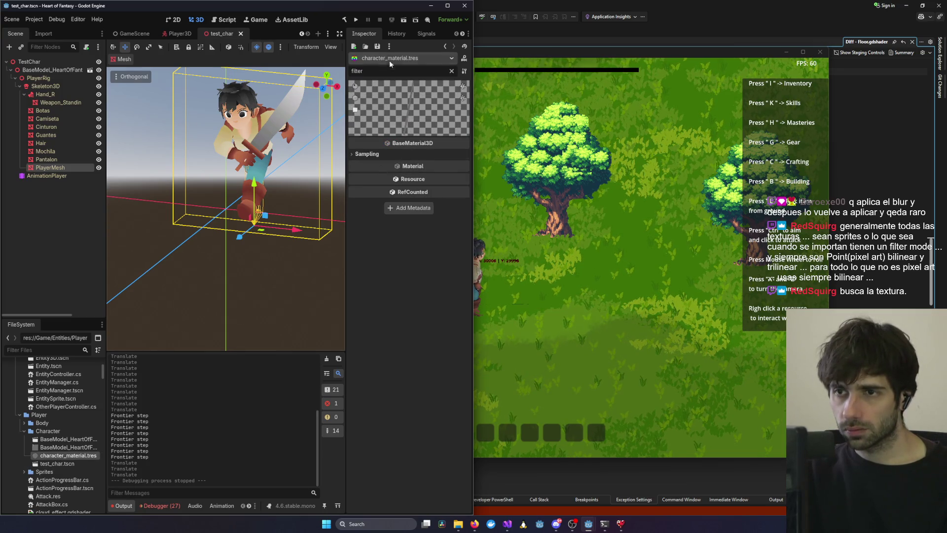
Expand Sampling and try the texture filter as Nearest Mipmap, then back to Linear Mipmap.
click(367, 154)
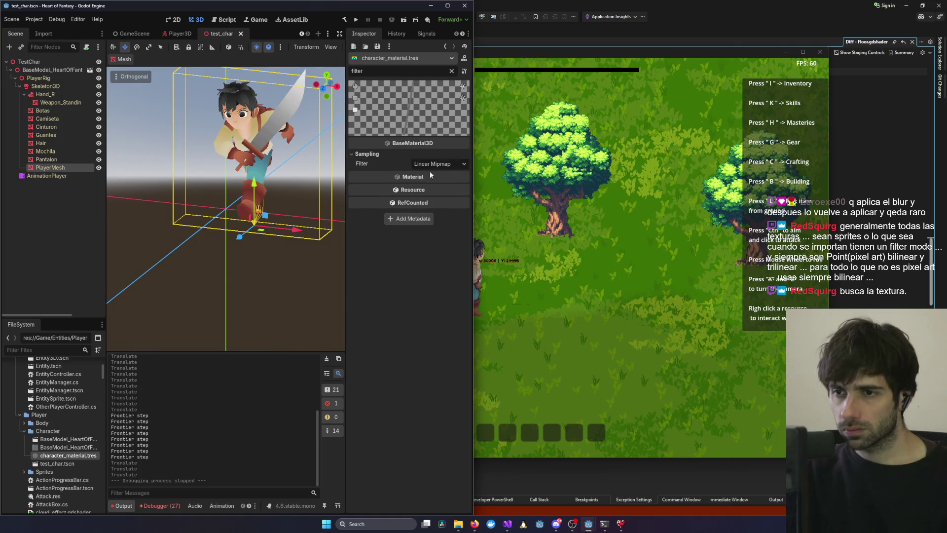
click(442, 165)
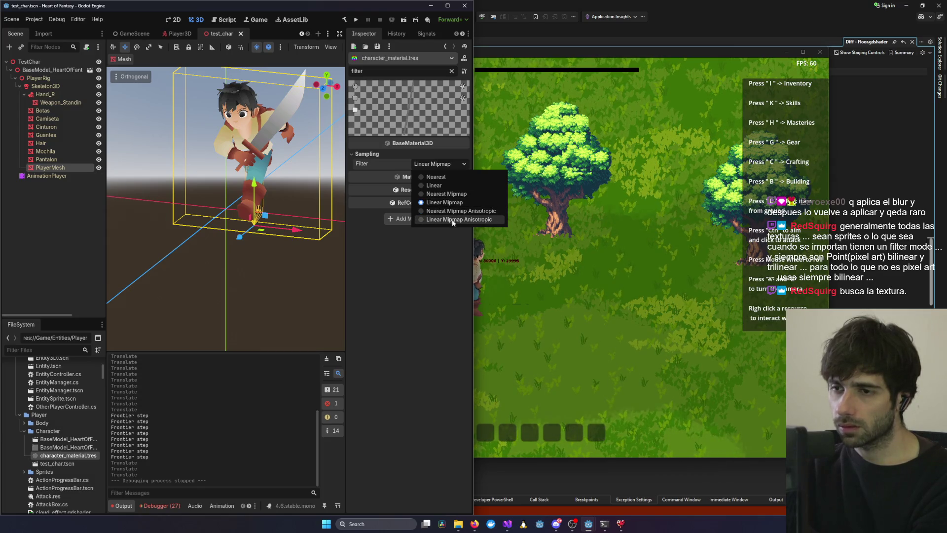
click(418, 271)
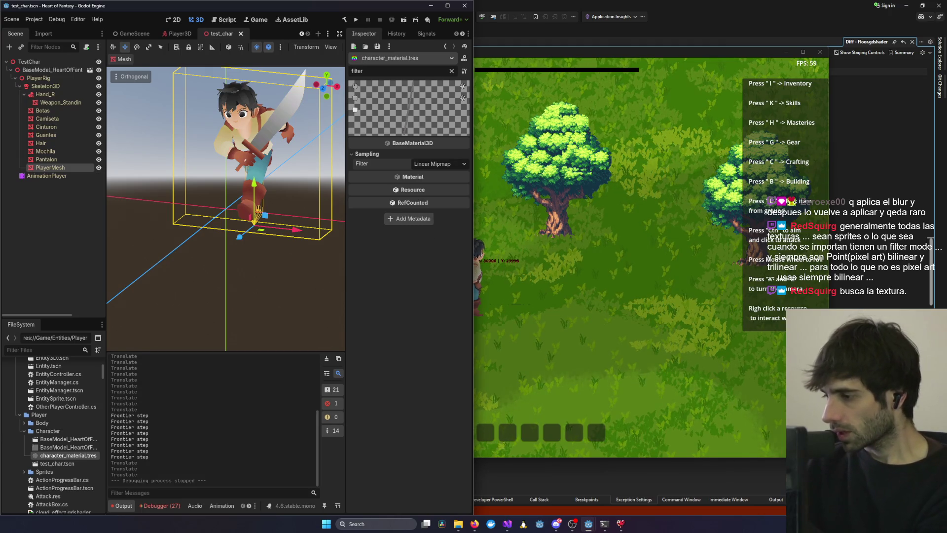
click(455, 165)
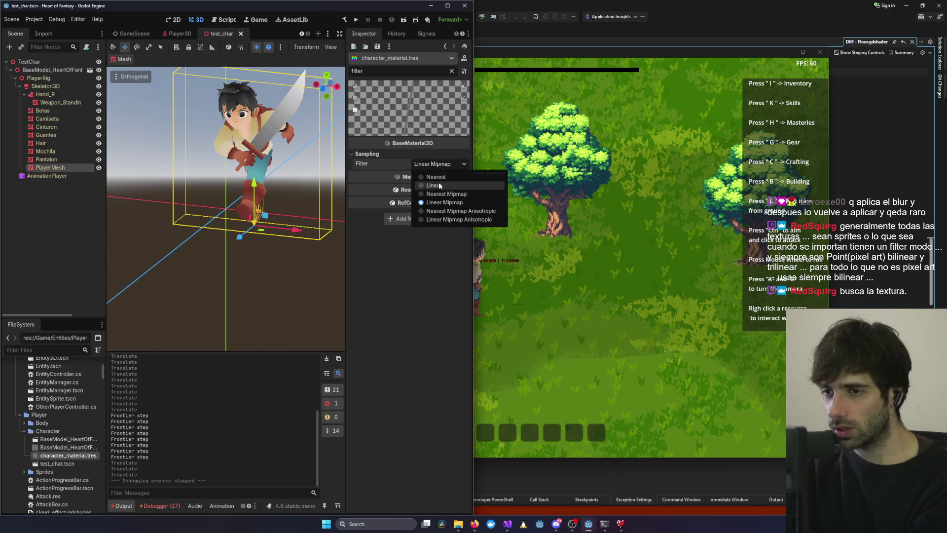
click(437, 193)
click(442, 167)
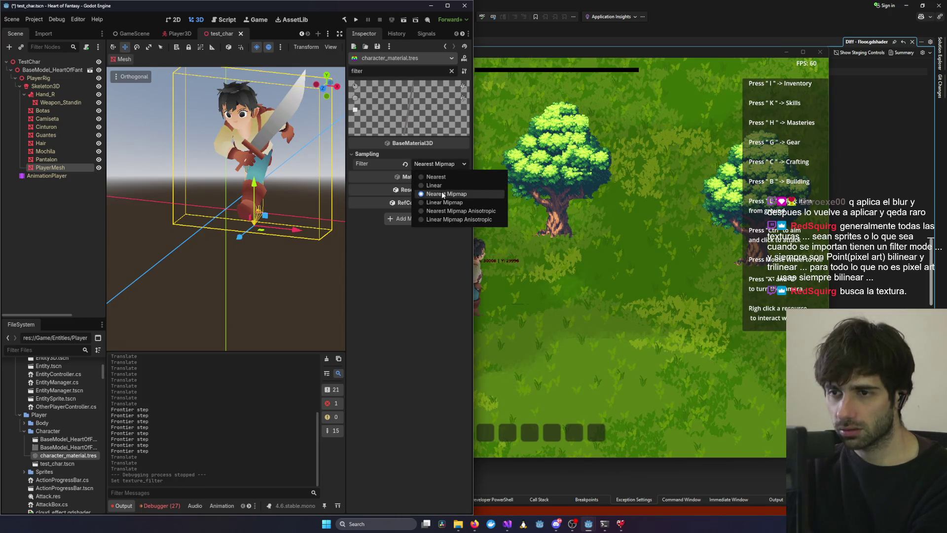
click(442, 200)
Walk the character right and left in the running game to check the look.
click(478, 247)
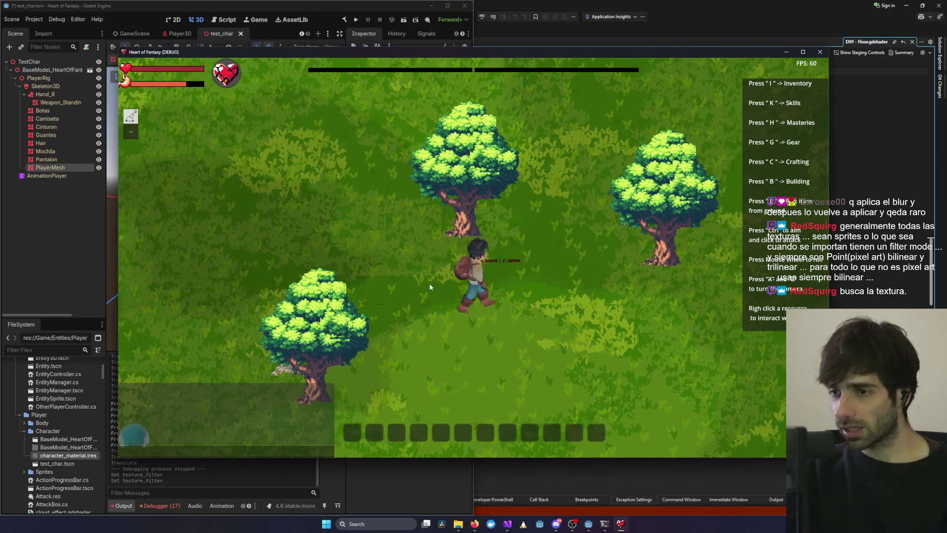
key(d)
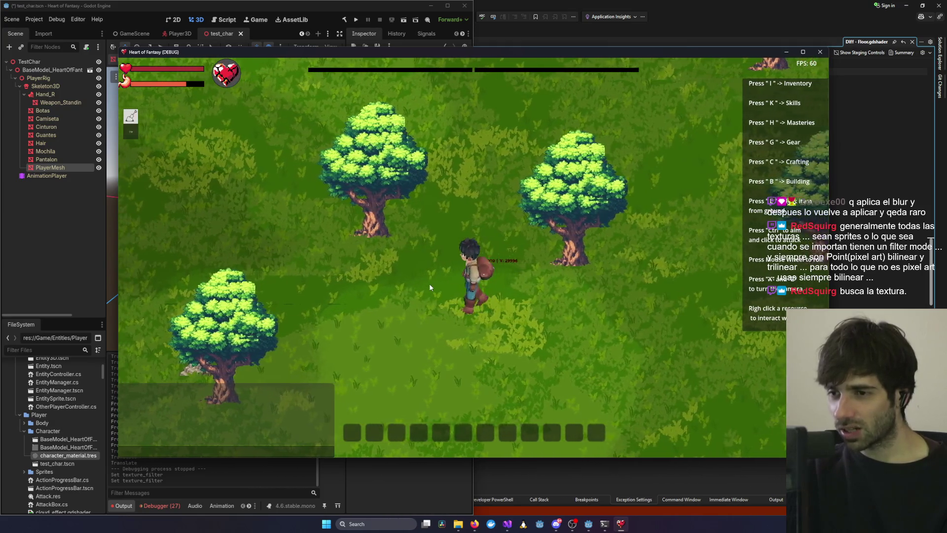
key(a)
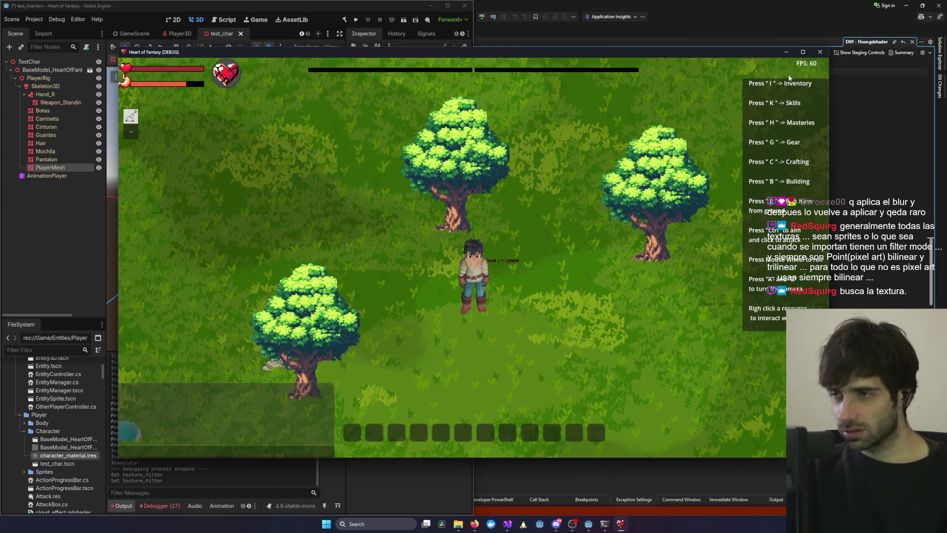
Set the character material's texture filter to Nearest Mipmap and save the scene.
click(800, 222)
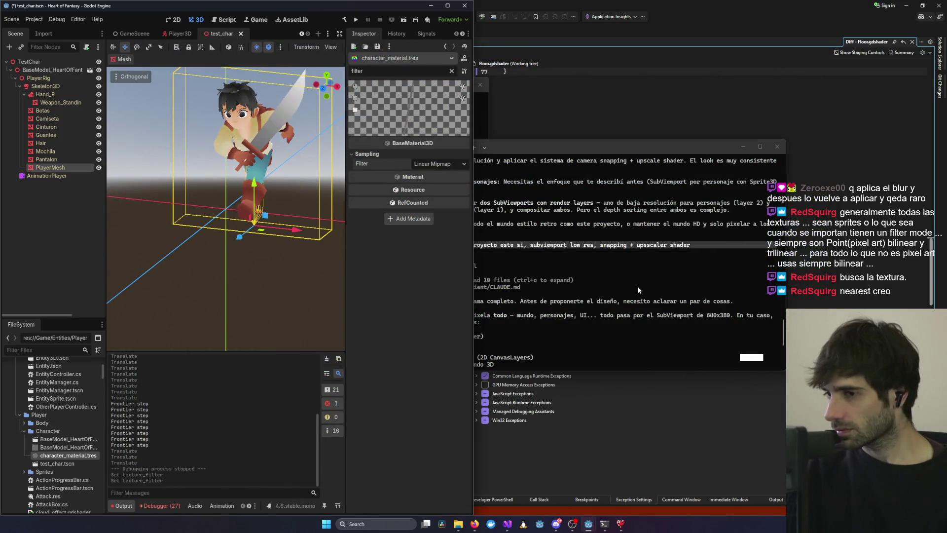
click(436, 165)
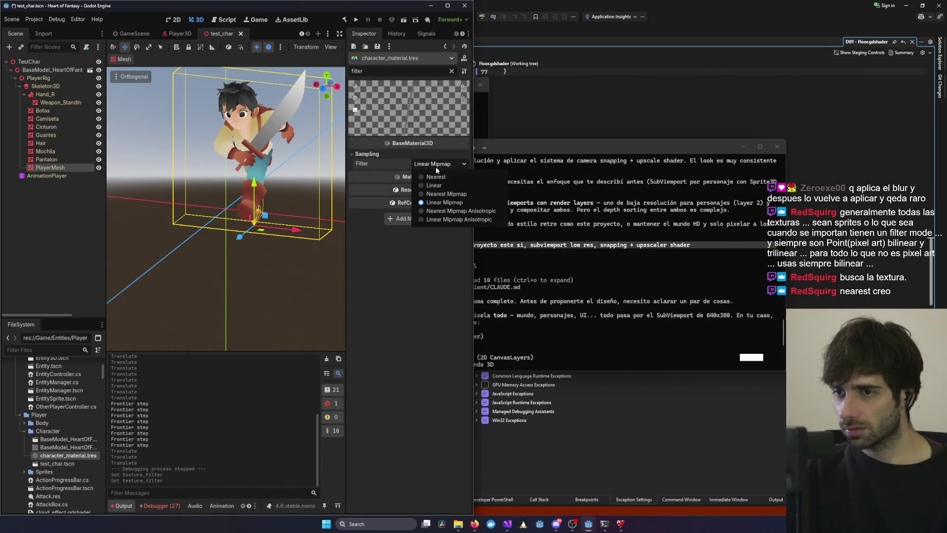
click(447, 195)
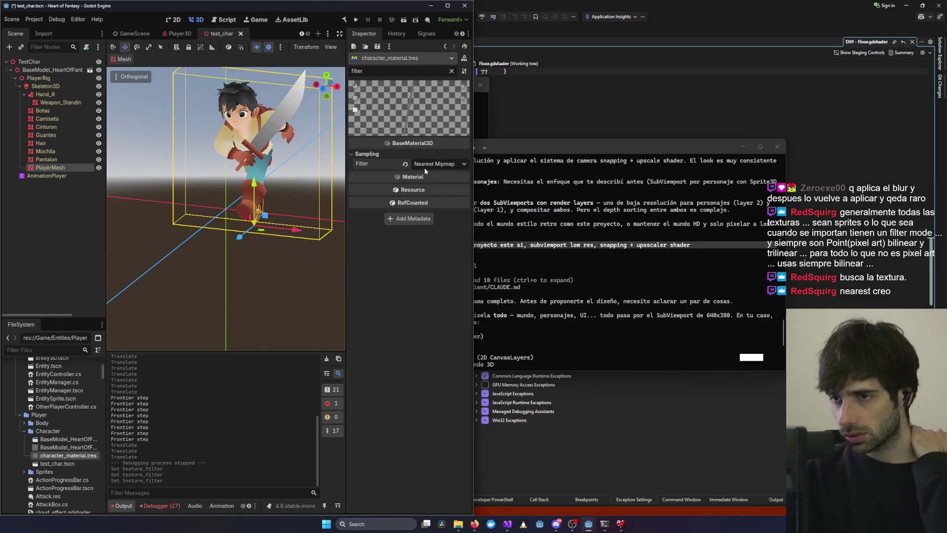
mouse_move(404, 166)
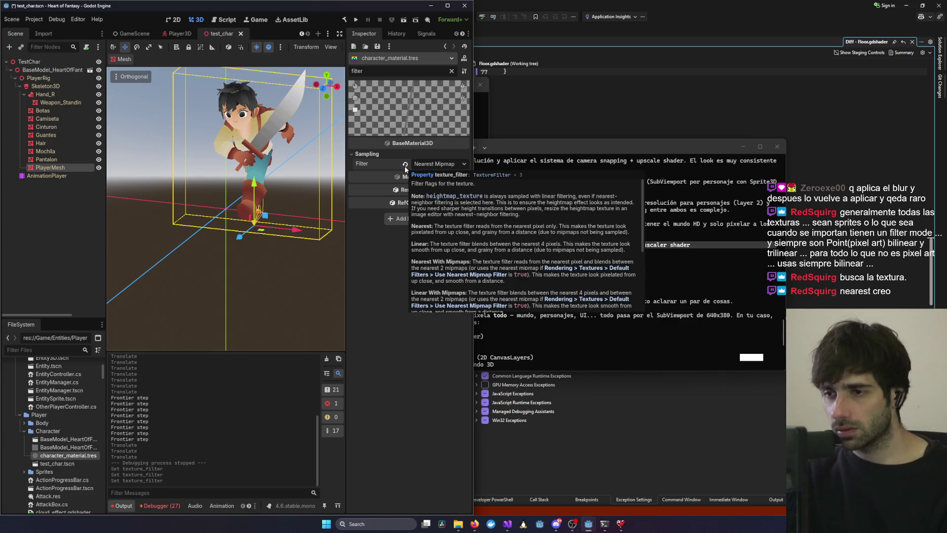
key(ctrl+s)
scroll(60, 420, up, 5)
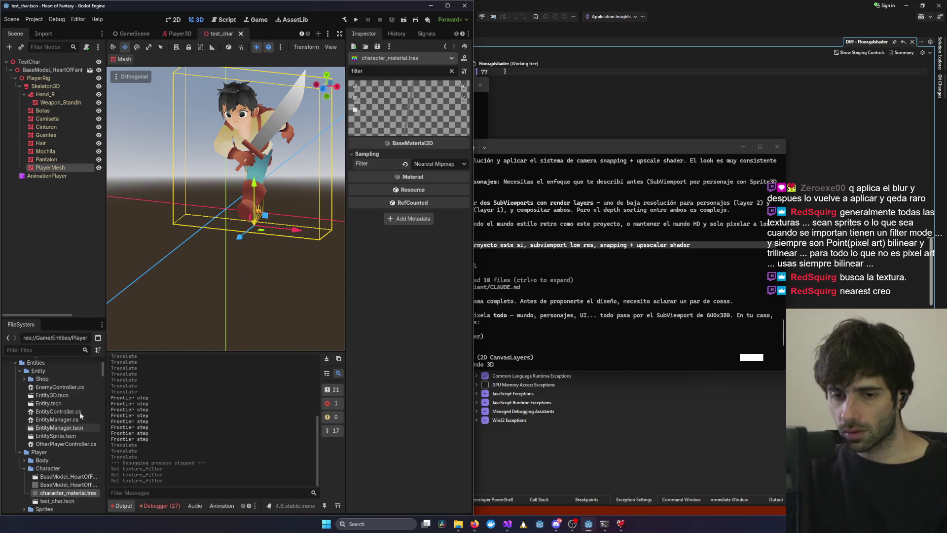
Minimize the game and answer Claude with 'UI a parte, solamente el mundo 3D'.
click(620, 524)
click(621, 525)
click(621, 525)
click(621, 525)
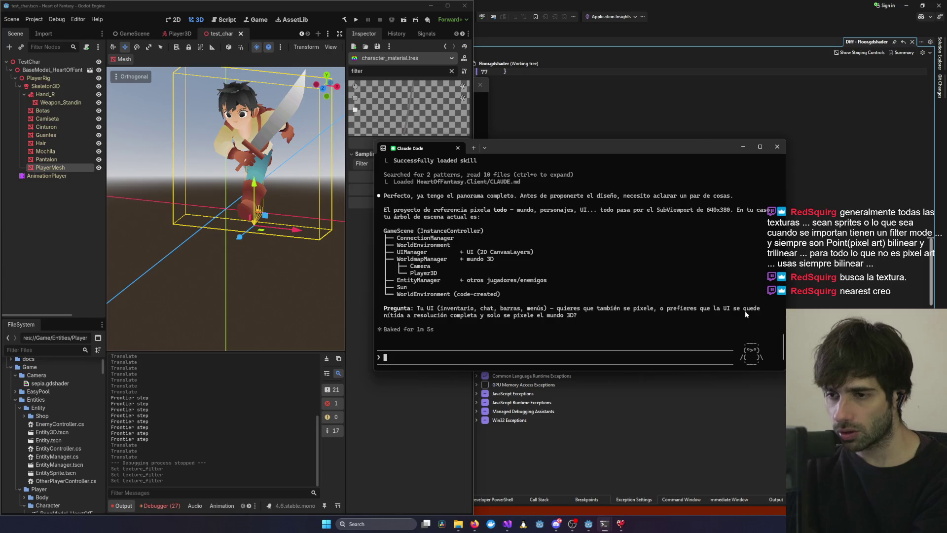
text(UI a parte, solamente el mund)
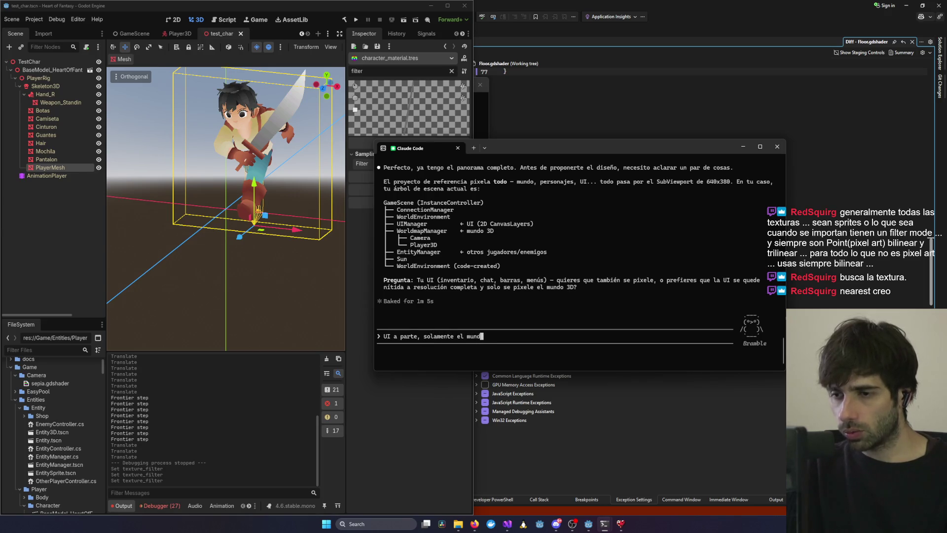
key(Return)
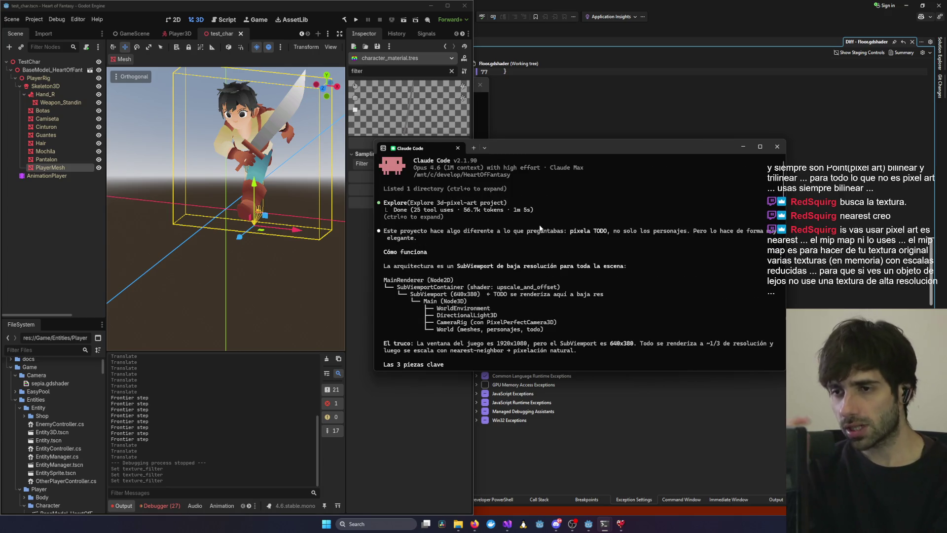
scroll(540, 228, down, 15)
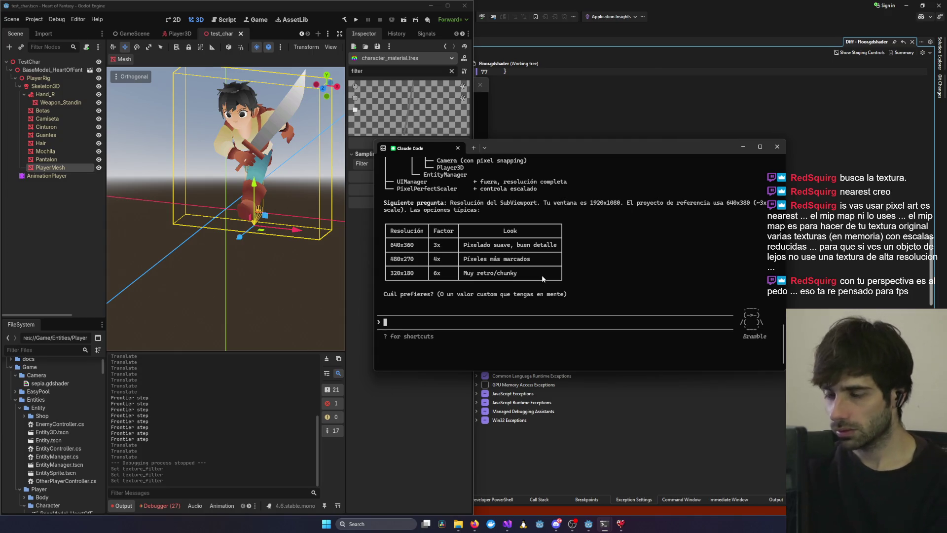
Scroll through Claude's resolution options table: 640x360, 480x270 or 320x180.
scroll(542, 278, up, 5)
scroll(508, 275, down, 1)
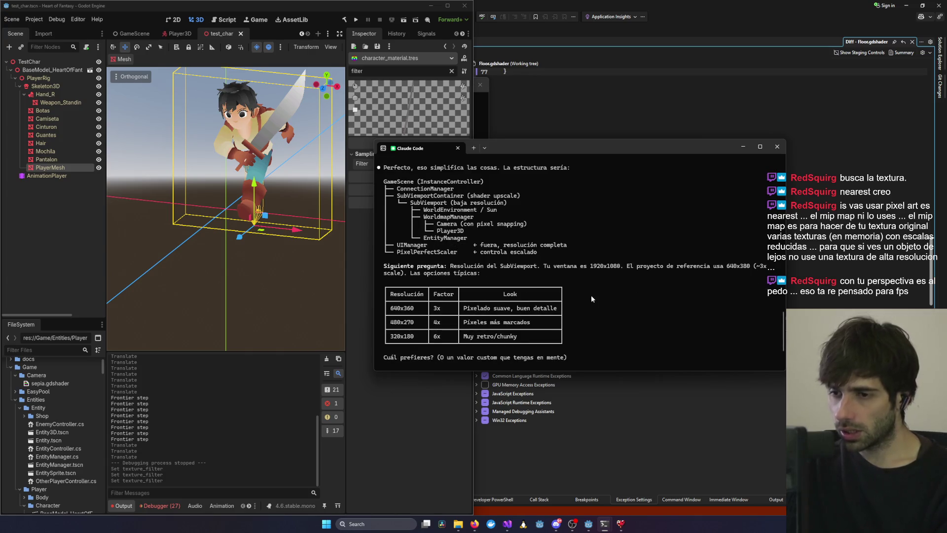
Send '3x' as the resolution and 'si hay raycasts', then review the three SubViewport approaches.
text(3x)
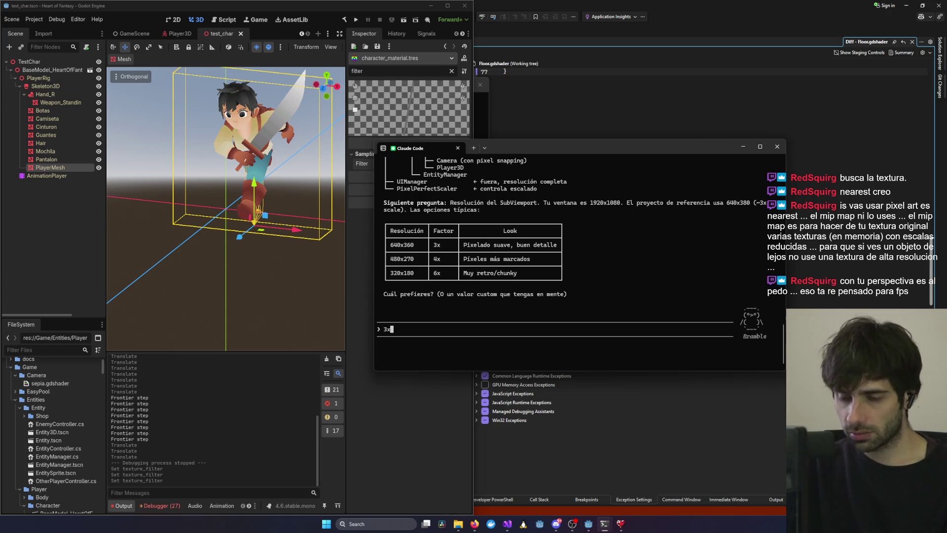
key(Return)
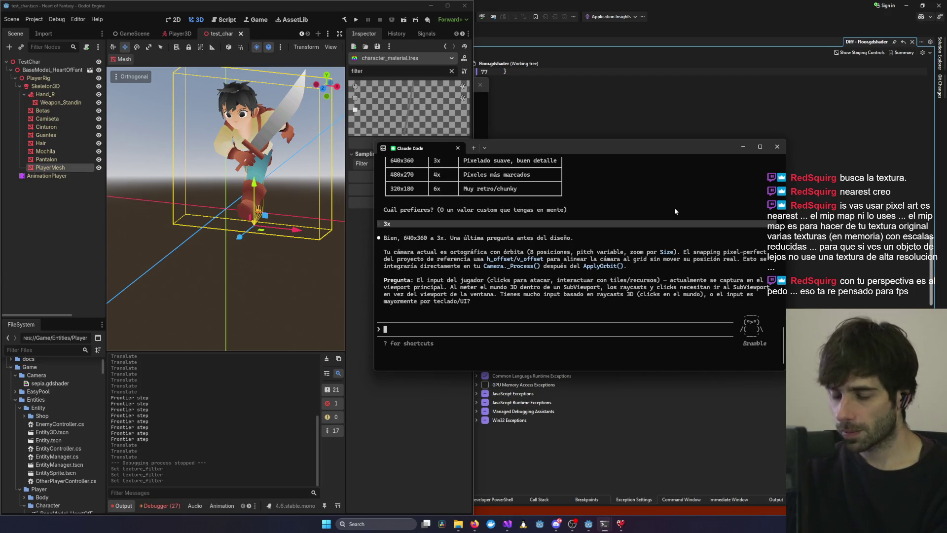
text(si hay raycasts)
key(Return)
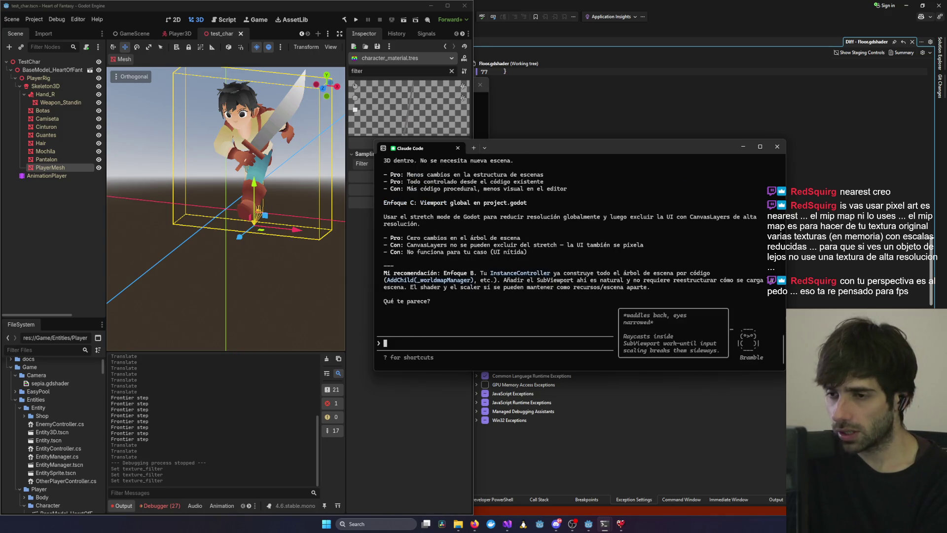
scroll(559, 292, up, 8)
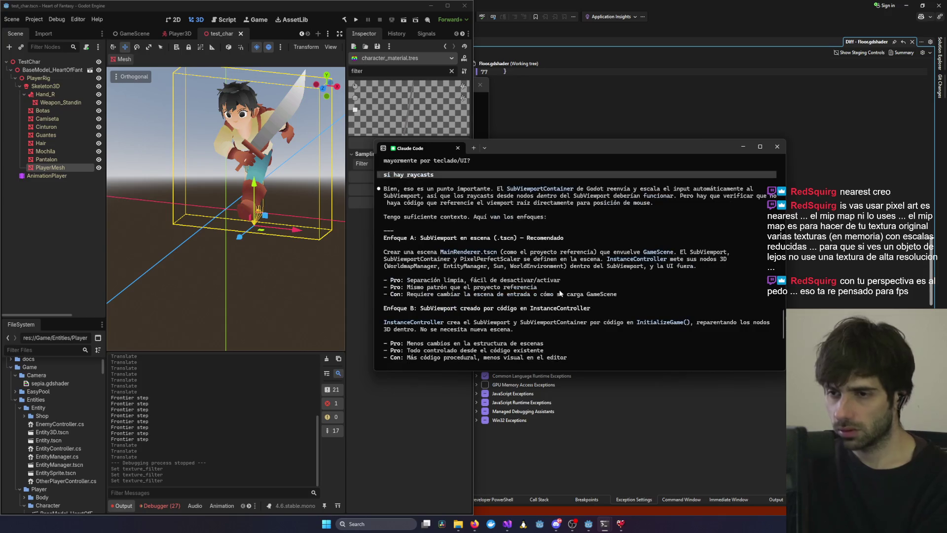
Choose Enfoque B from Claude's comparison of the three pixel-perfect rendering approaches.
scroll(560, 292, down, 2)
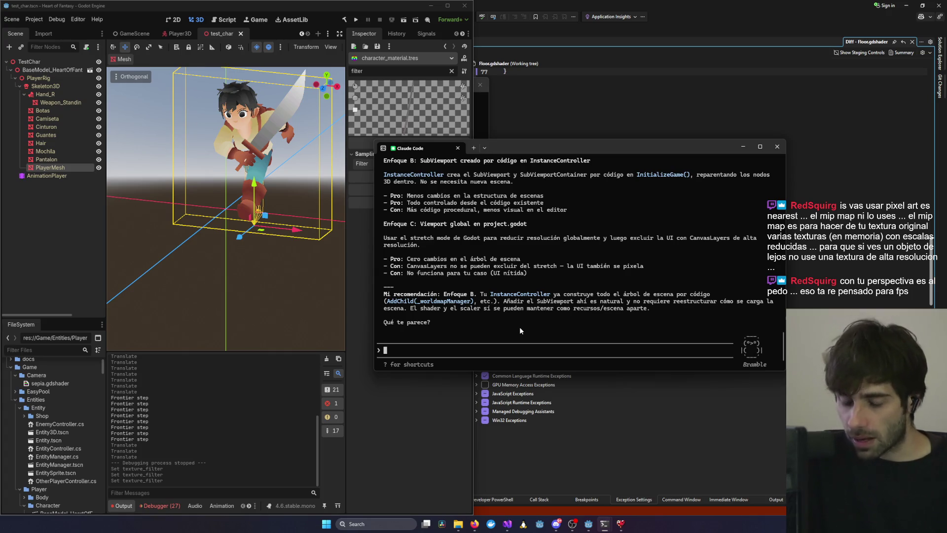
text(B)
key(Return)
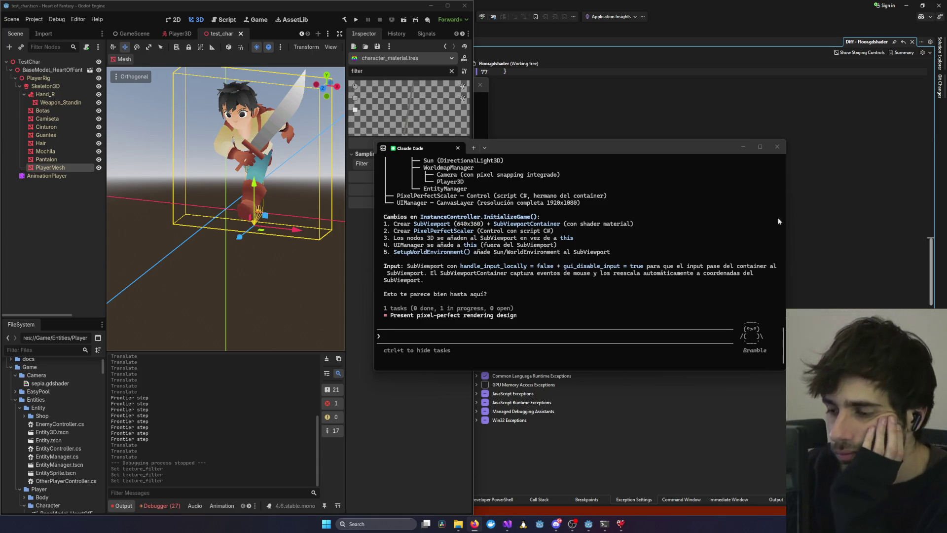
mouse_move(589, 526)
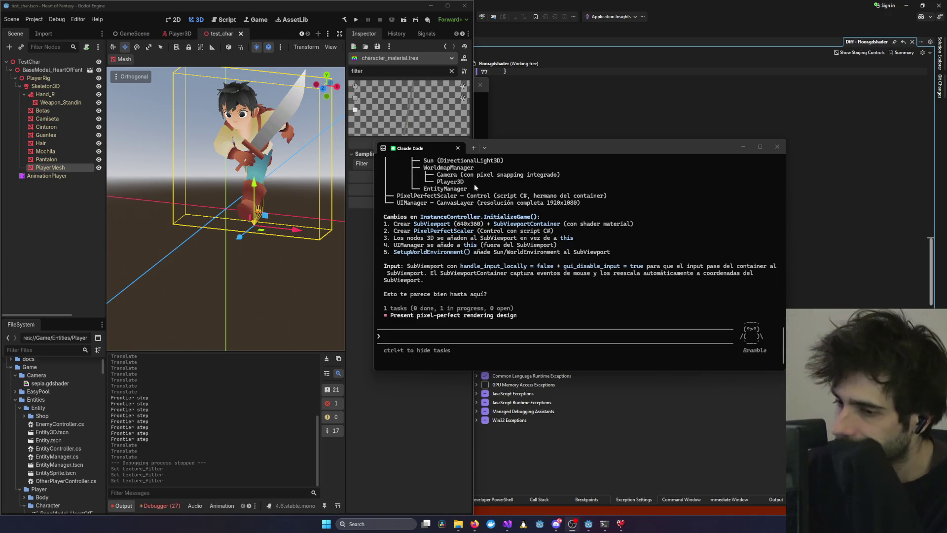
scroll(504, 258, up, 5)
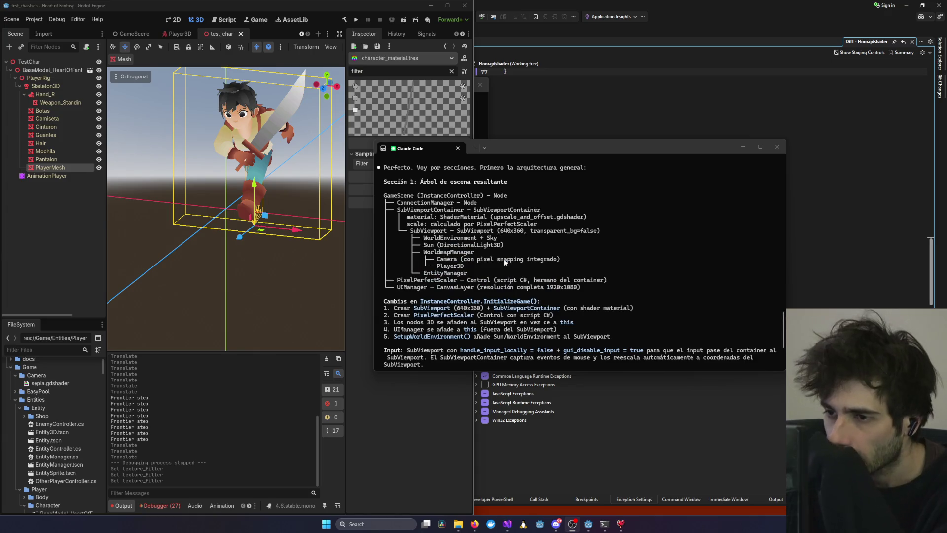
scroll(504, 258, down, 5)
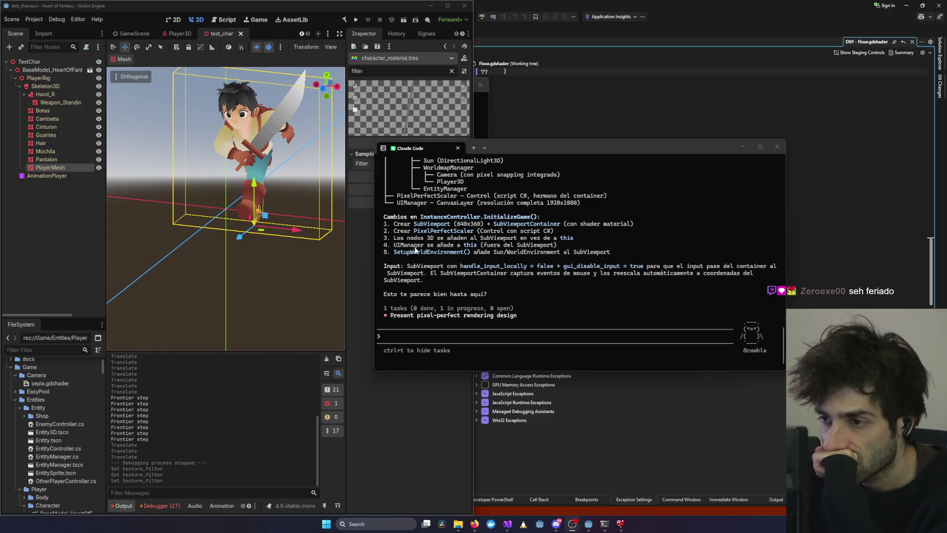
mouse_move(464, 245)
mouse_down()
mouse_move(566, 244)
mouse_move(390, 244)
mouse_up()
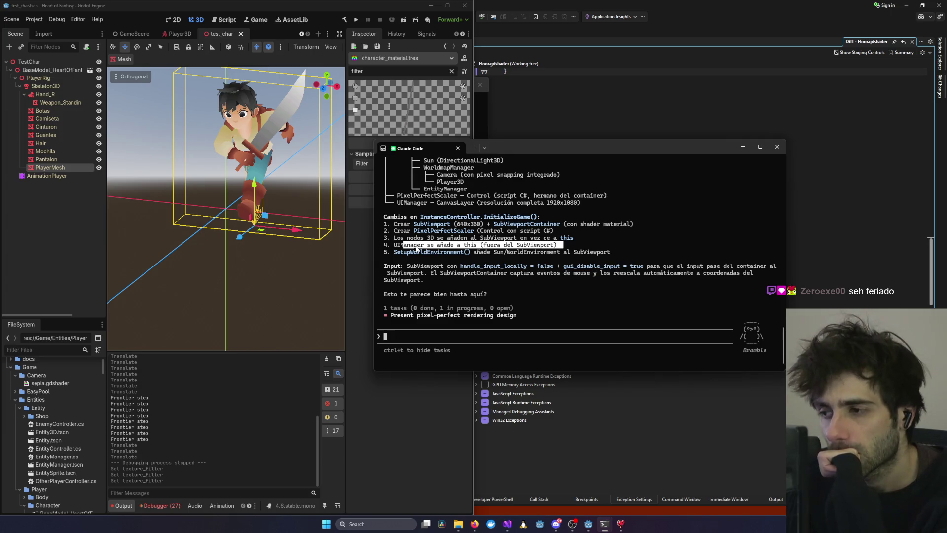
click(534, 280)
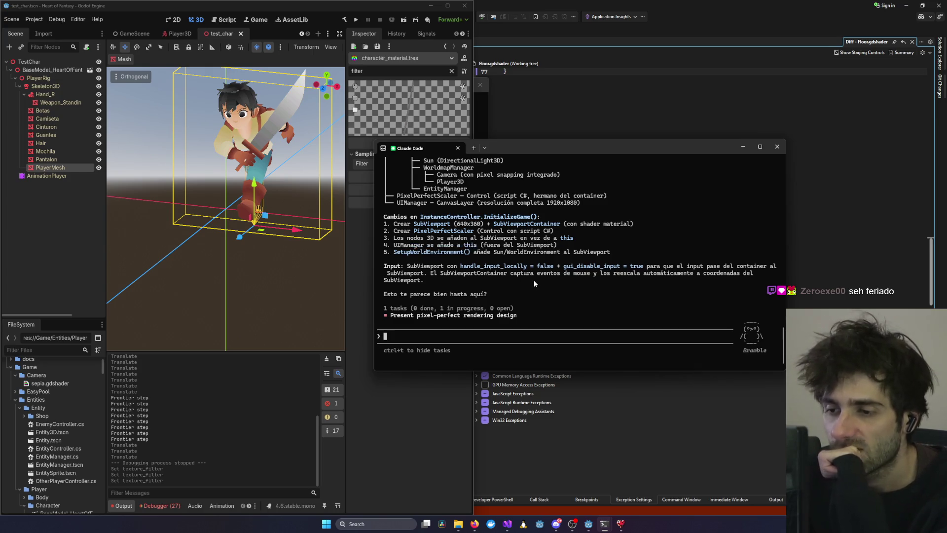
text(si)
Approve the scene tree and review Sección 2: upscale shader, PixelPerfectScaler.cs and Camera.cs snapping.
key(Return)
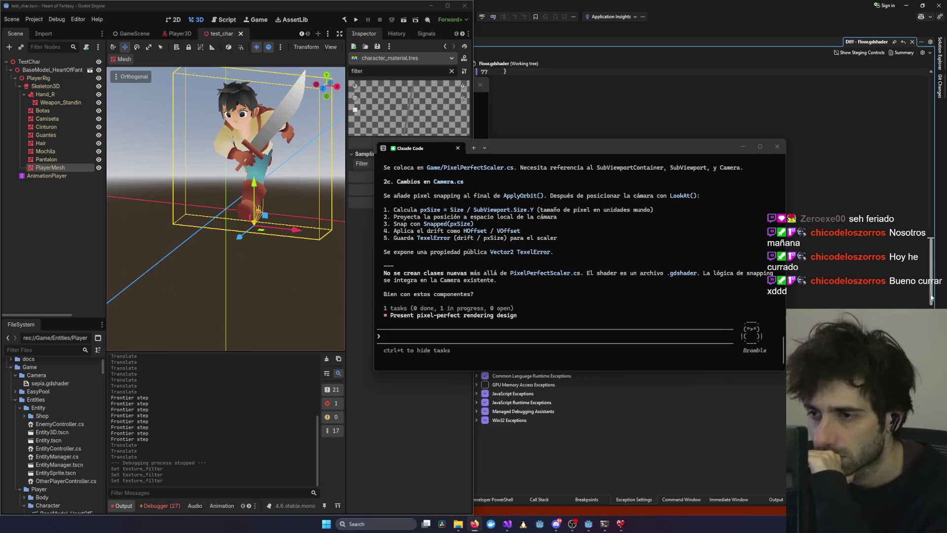
scroll(639, 237, up, 5)
scroll(637, 235, up, 7)
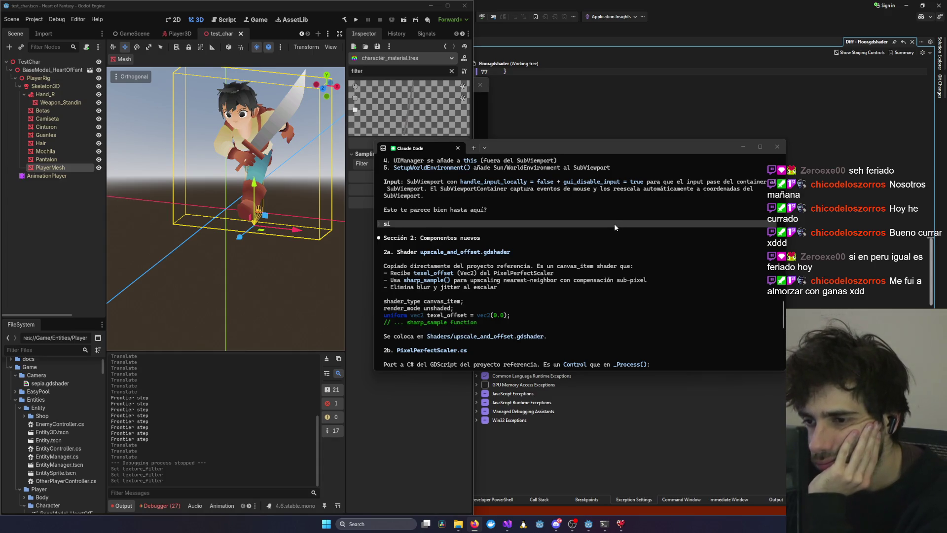
scroll(549, 242, down, 2)
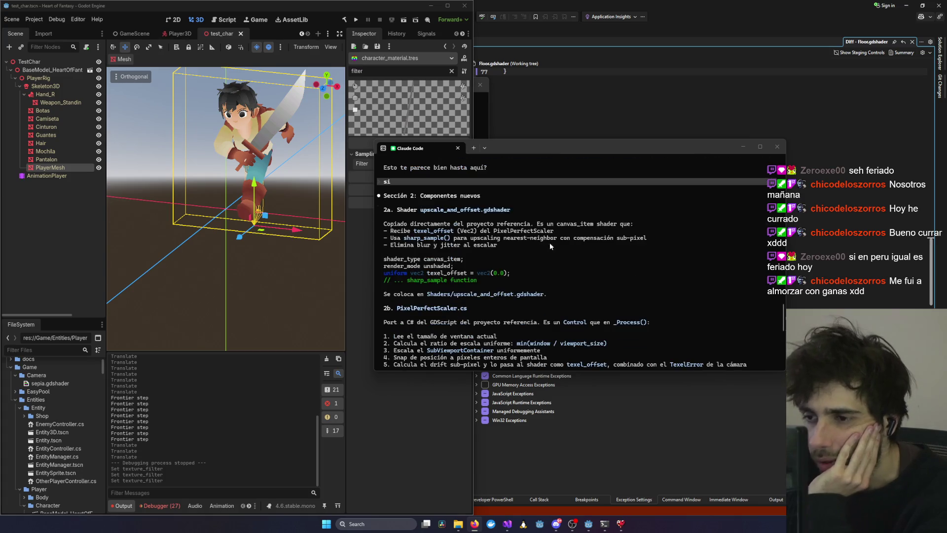
scroll(424, 221, down, 2)
scroll(424, 222, down, 2)
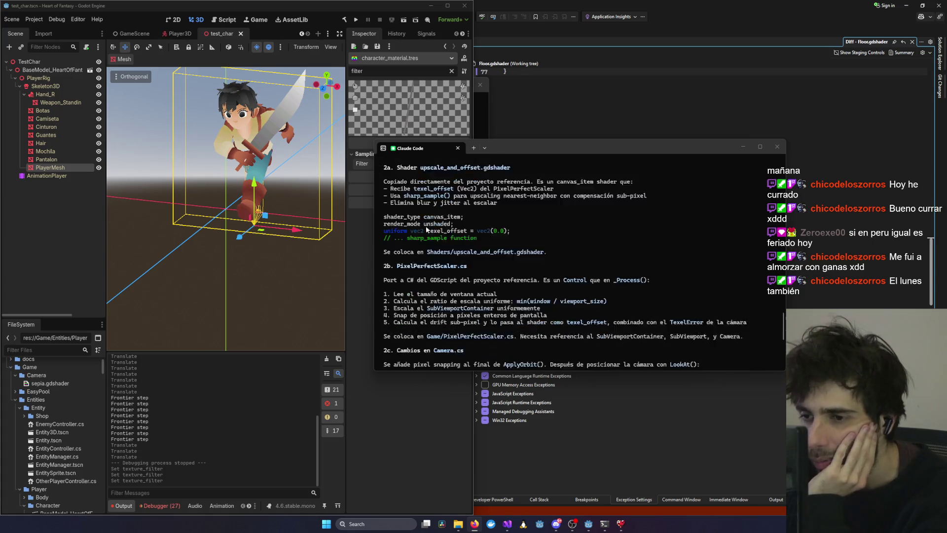
scroll(425, 229, down, 1)
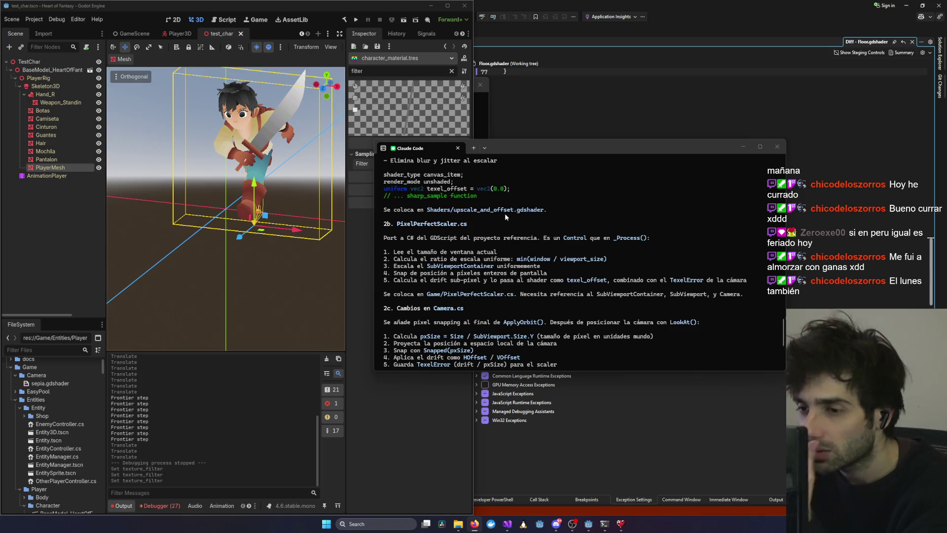
scroll(503, 215, down, 1)
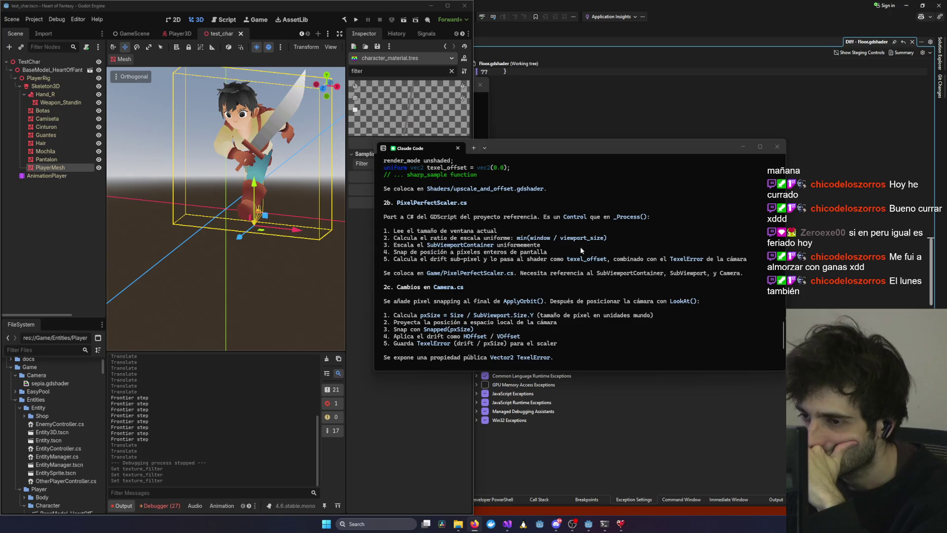
scroll(401, 246, down, 1)
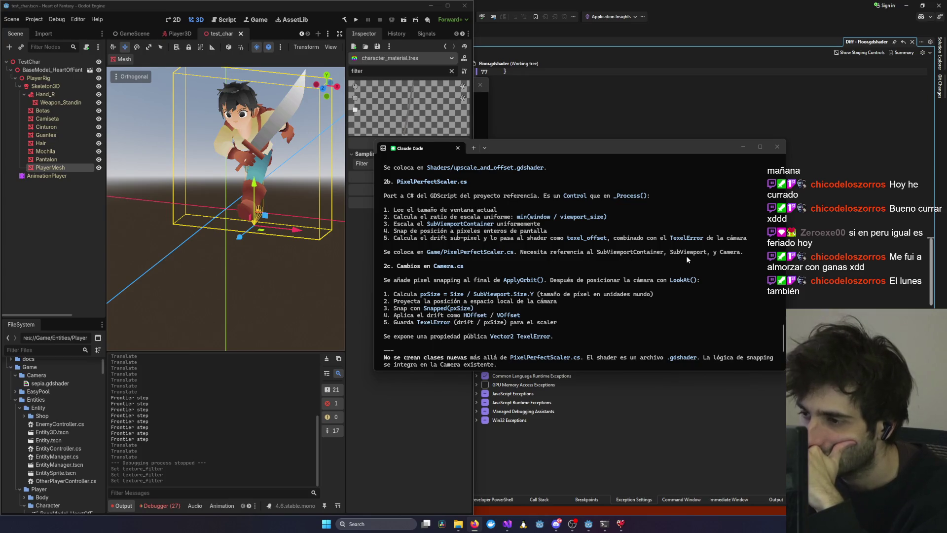
scroll(393, 264, down, 1)
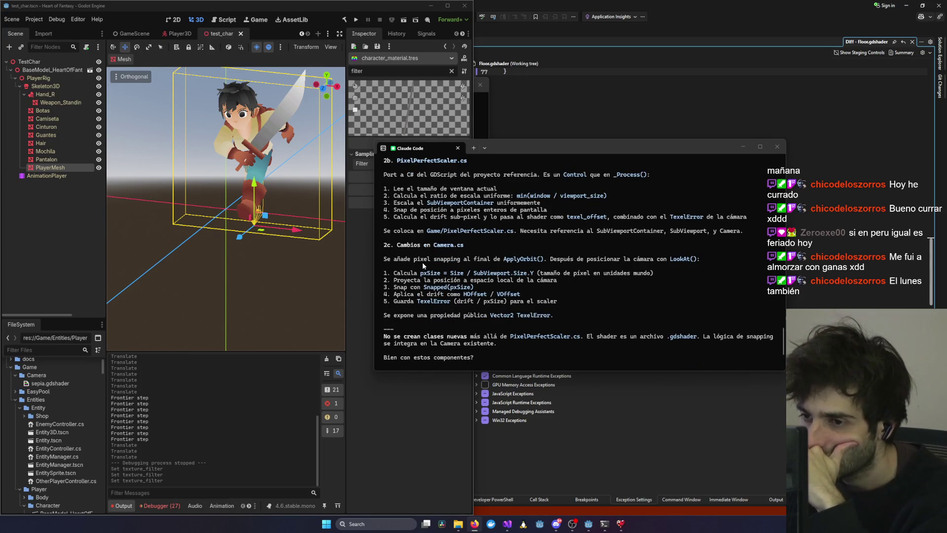
scroll(422, 262, down, 1)
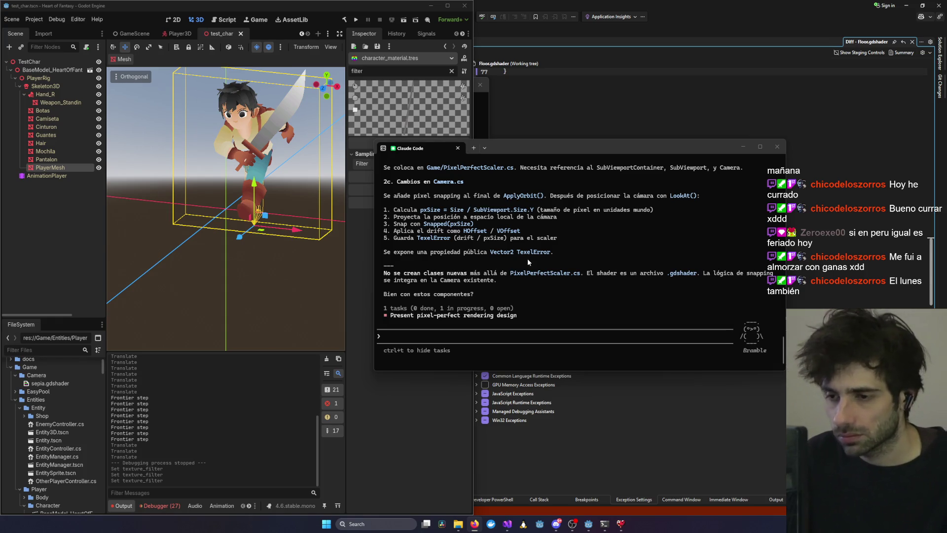
text(si)
key(Return)
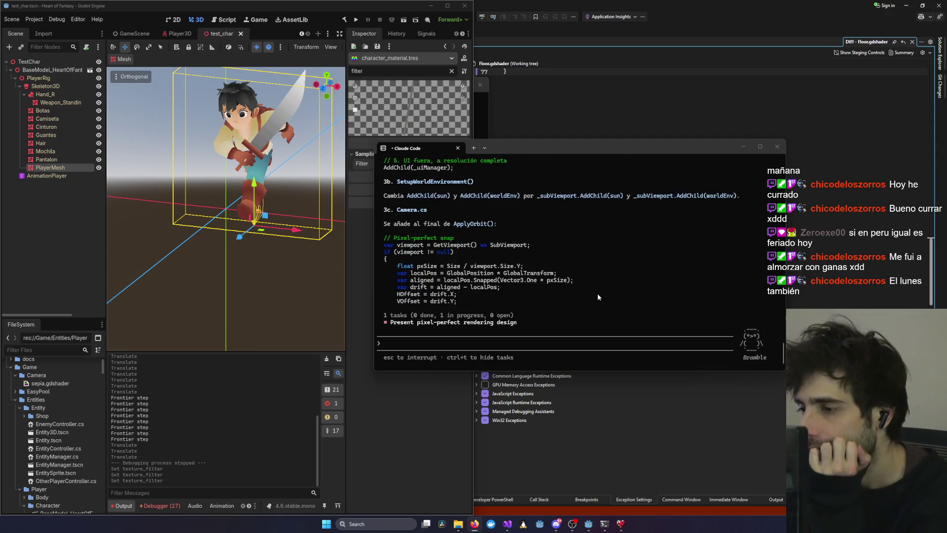
scroll(597, 293, up, 3)
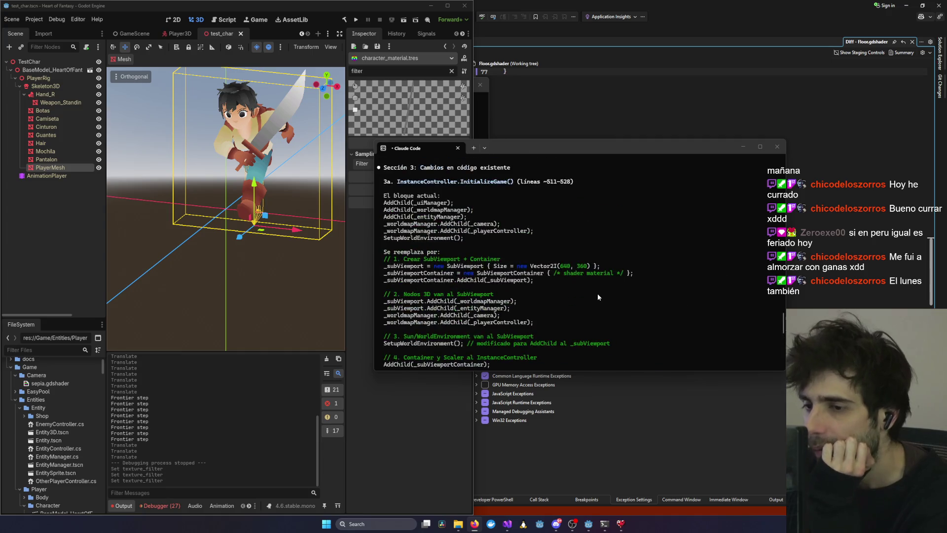
scroll(602, 289, up, 10)
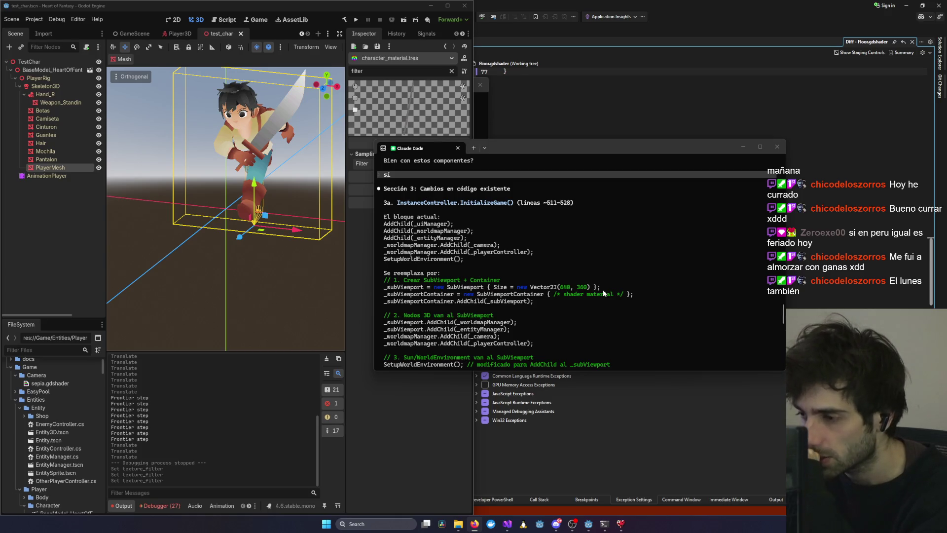
scroll(603, 292, down, 15)
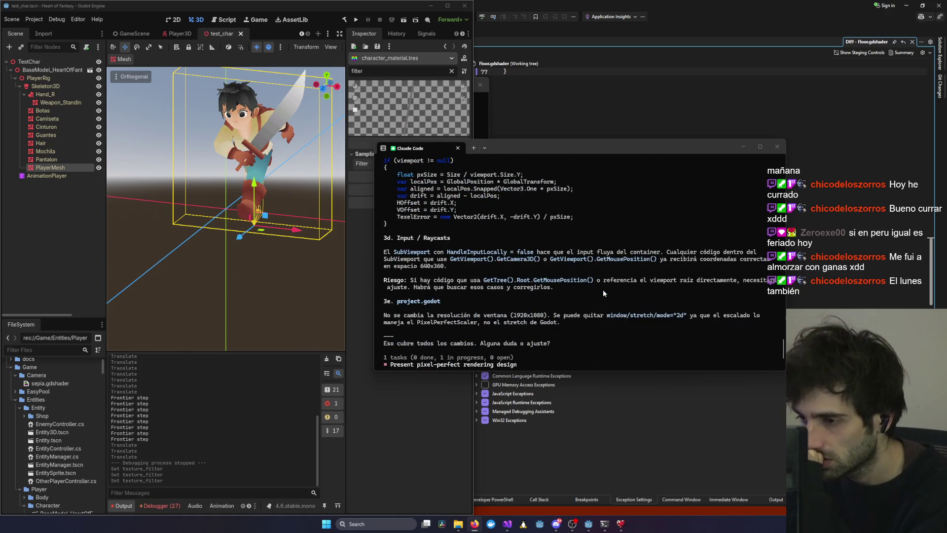
scroll(603, 293, down, 2)
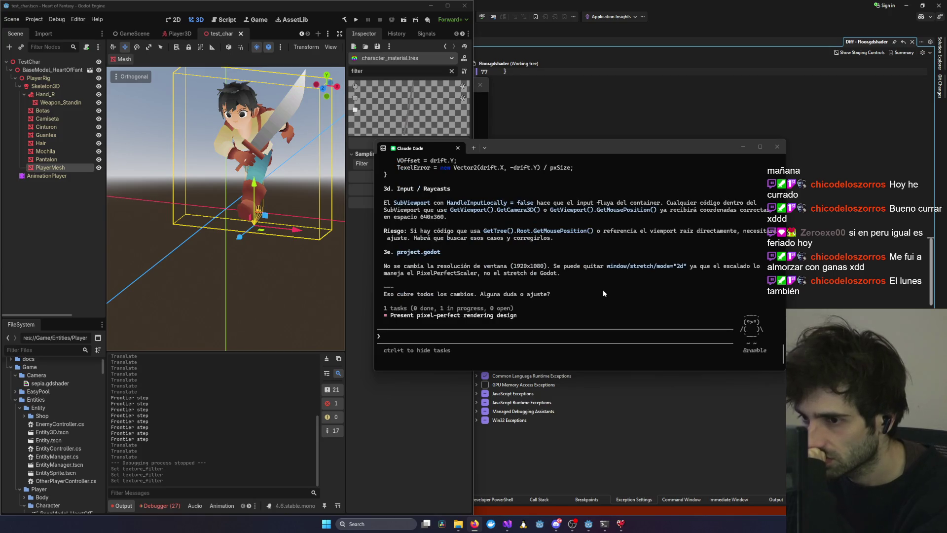
scroll(603, 289, up, 3)
scroll(603, 289, down, 3)
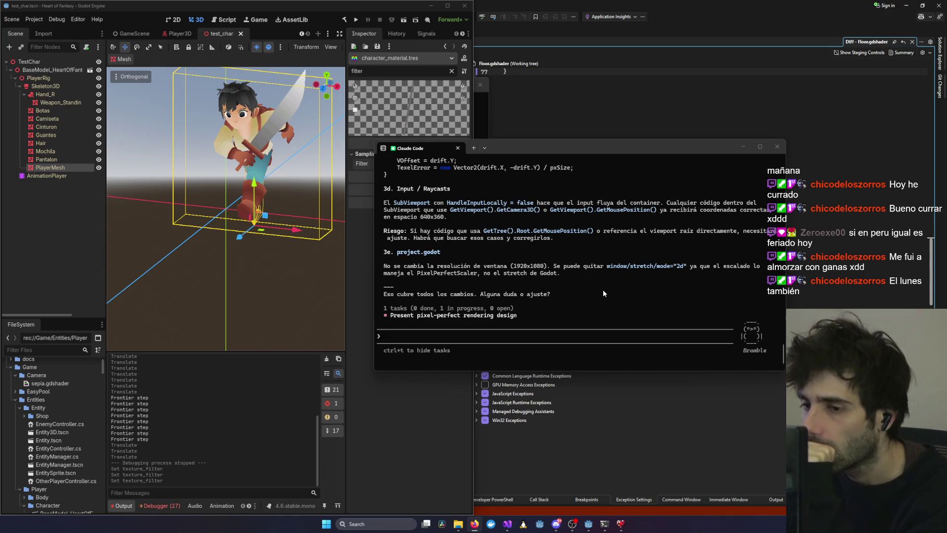
scroll(603, 291, up, 10)
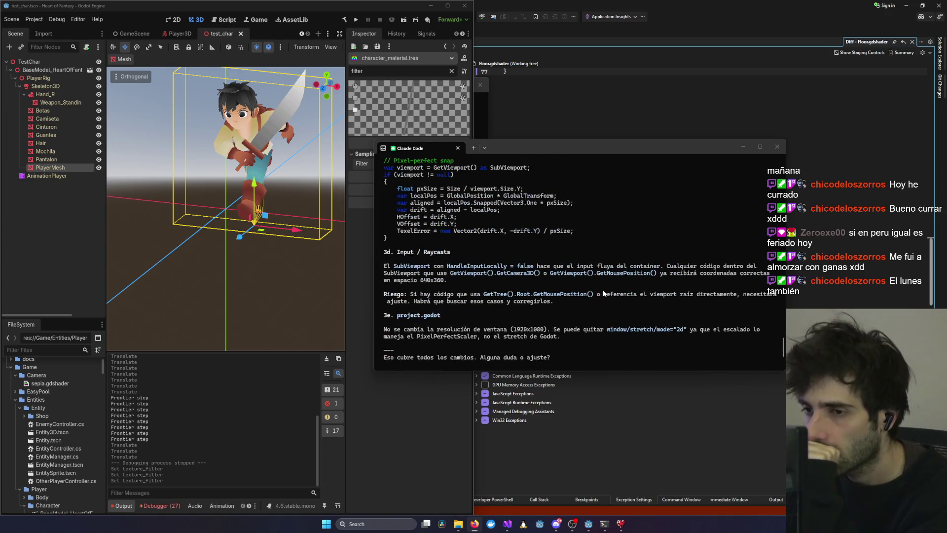
scroll(603, 293, up, 2)
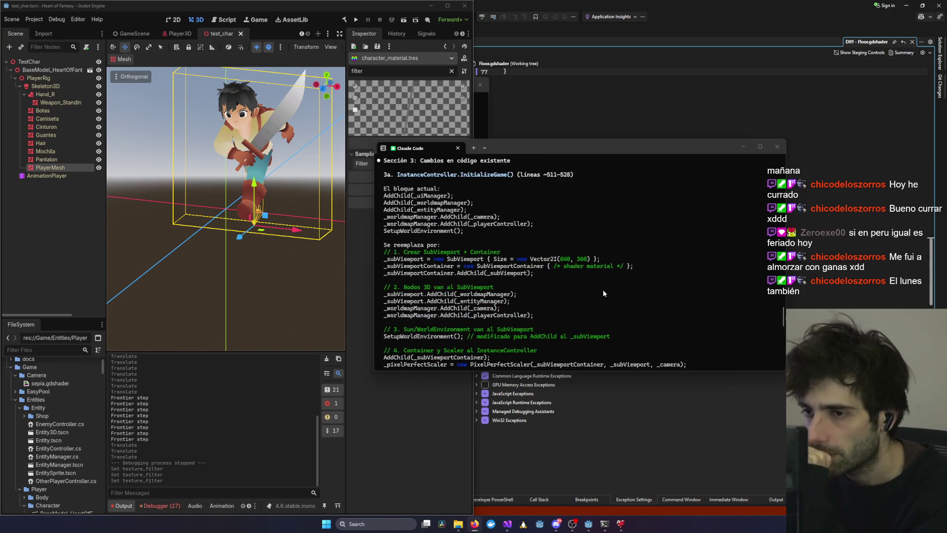
scroll(604, 293, up, 1)
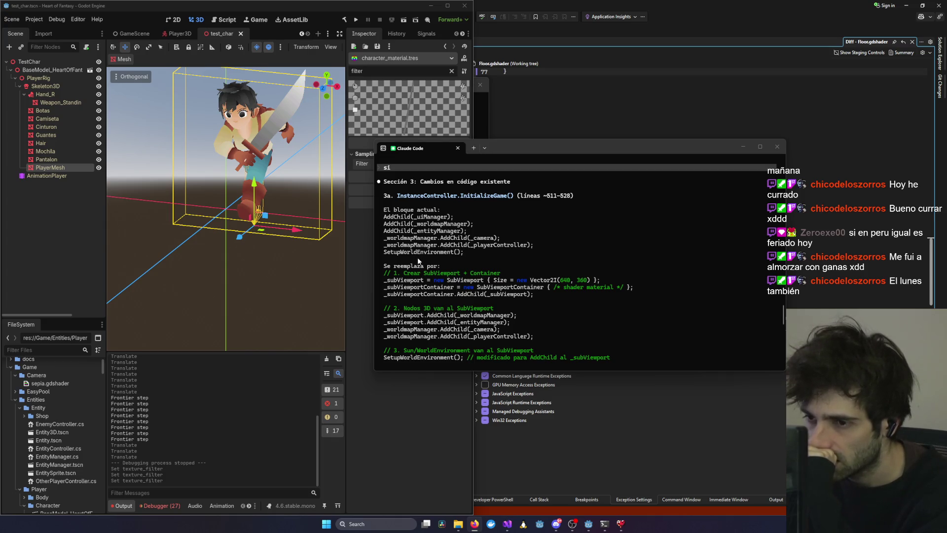
scroll(484, 281, down, 5)
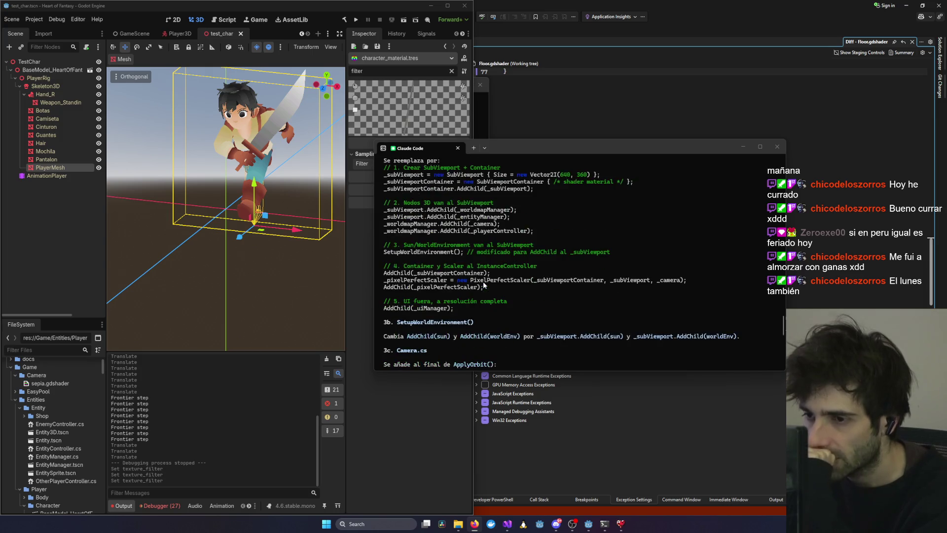
scroll(473, 271, up, 3)
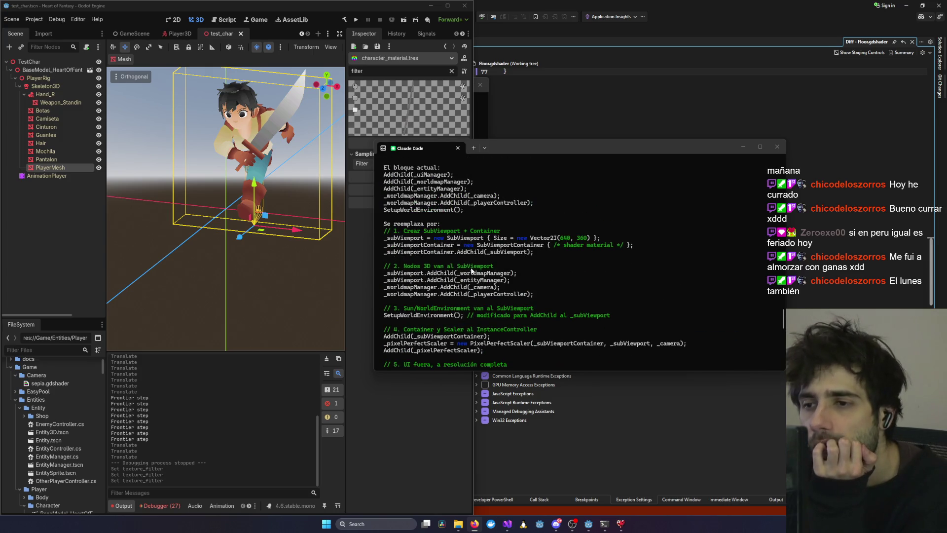
scroll(472, 270, down, 2)
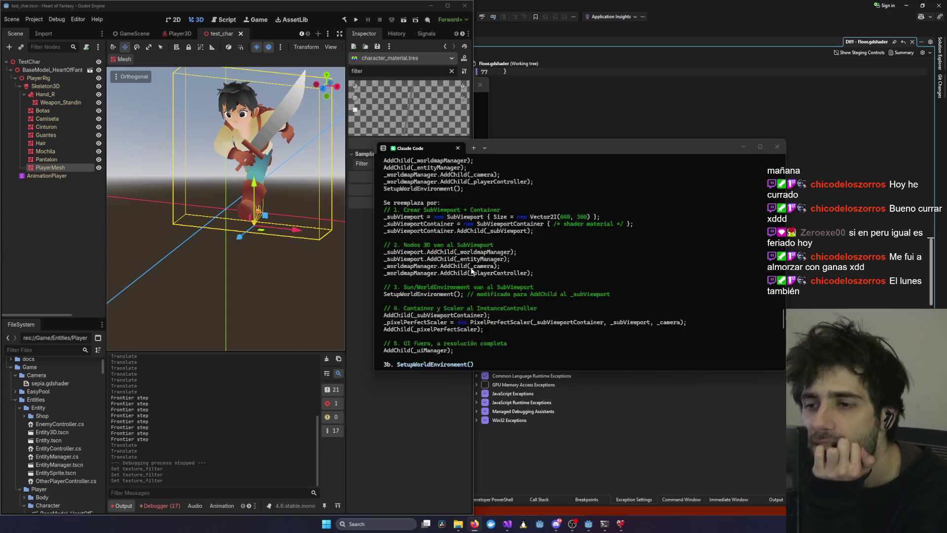
scroll(451, 264, up, 3)
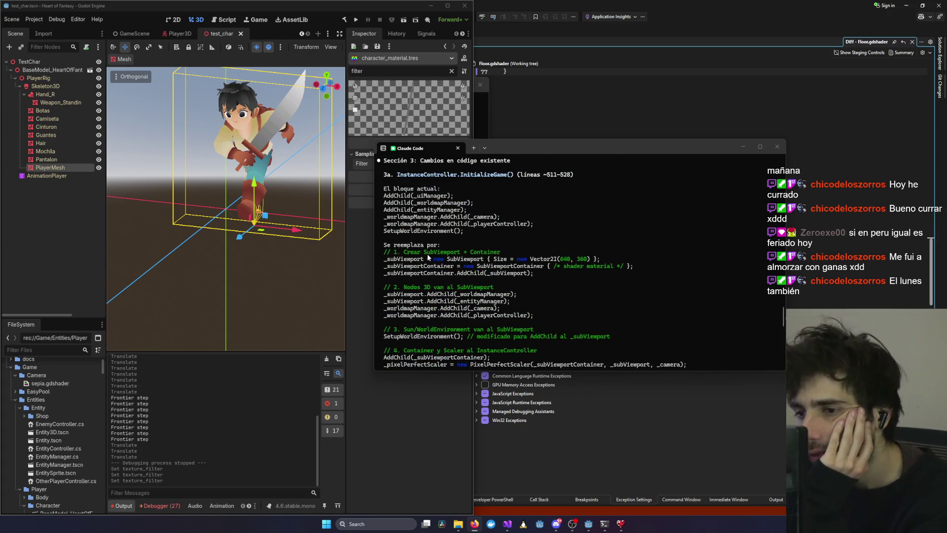
scroll(405, 233, down, 6)
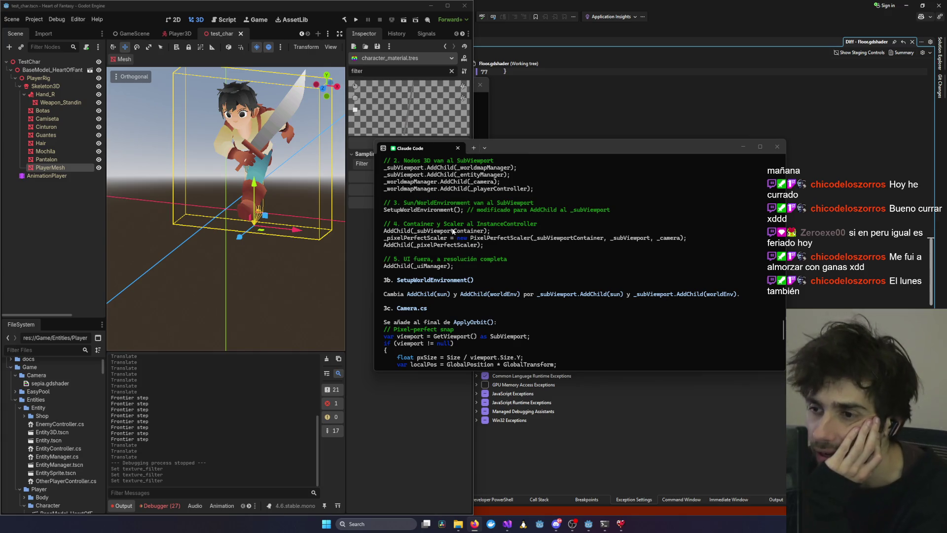
scroll(533, 336, down, 2)
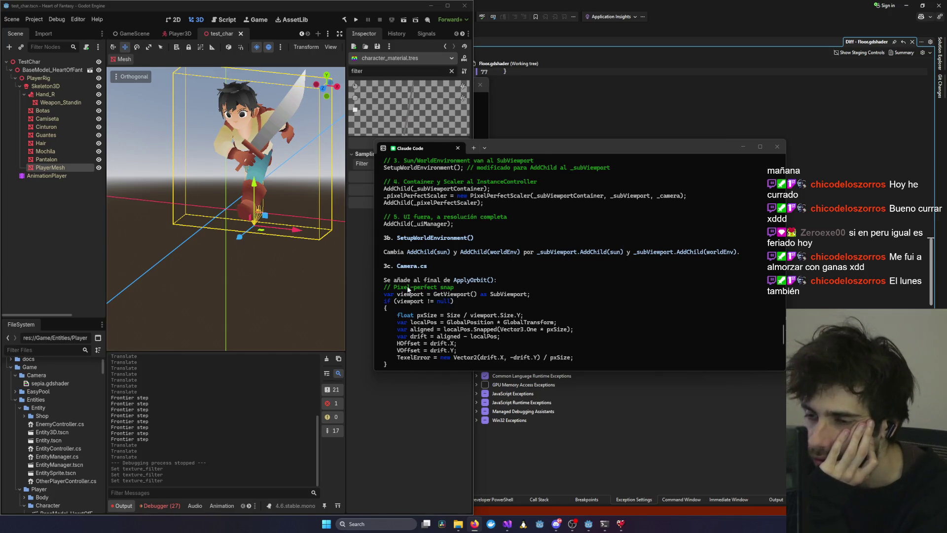
scroll(409, 290, down, 2)
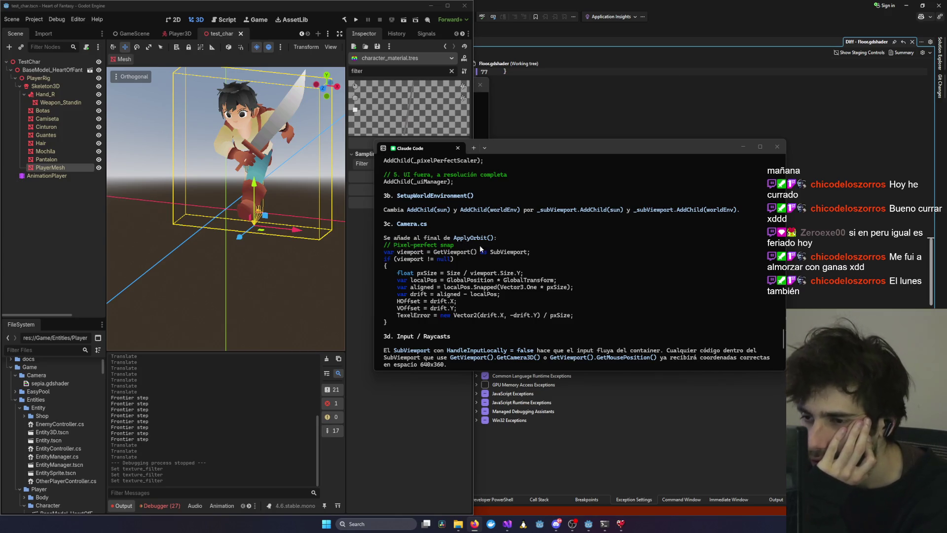
scroll(404, 269, down, 3)
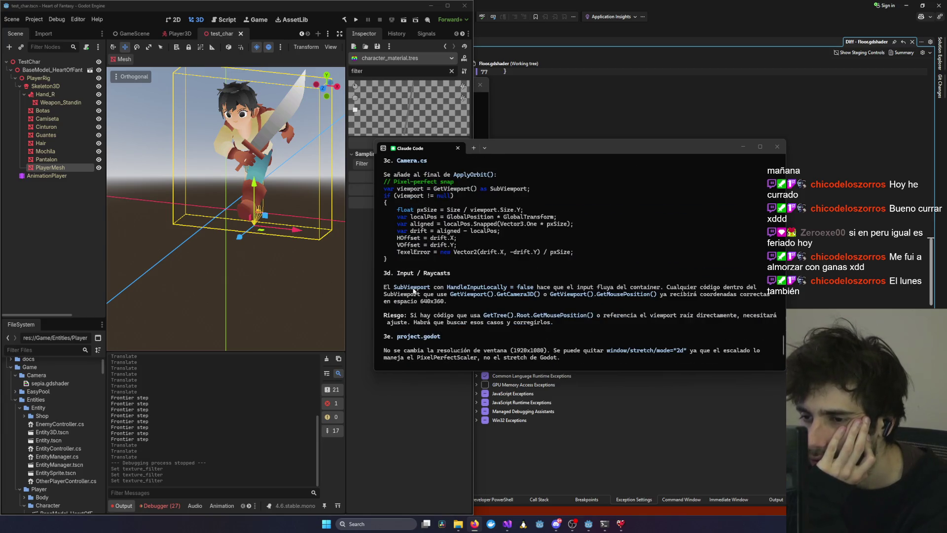
scroll(459, 278, up, 10)
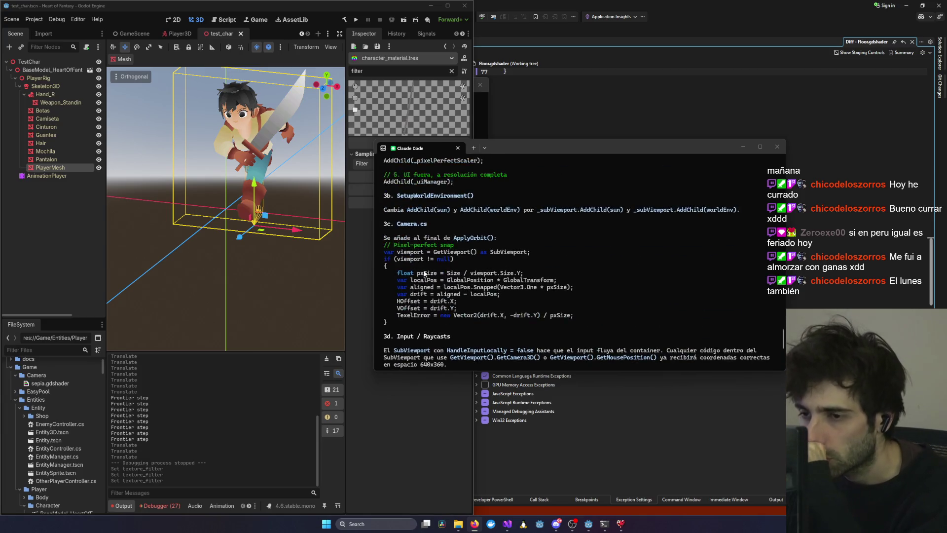
scroll(423, 272, up, 3)
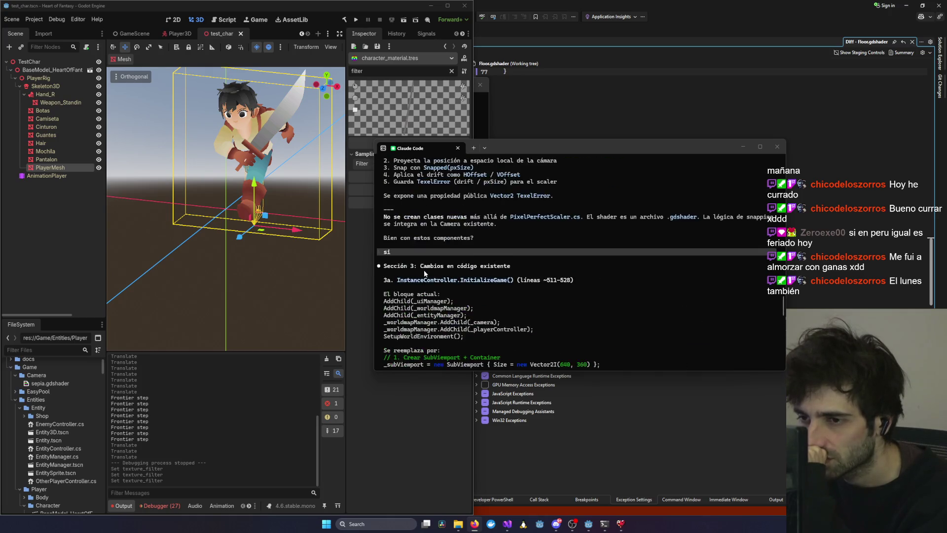
Answer 'si' to approve the components and follow the design through section 3.
text(si)
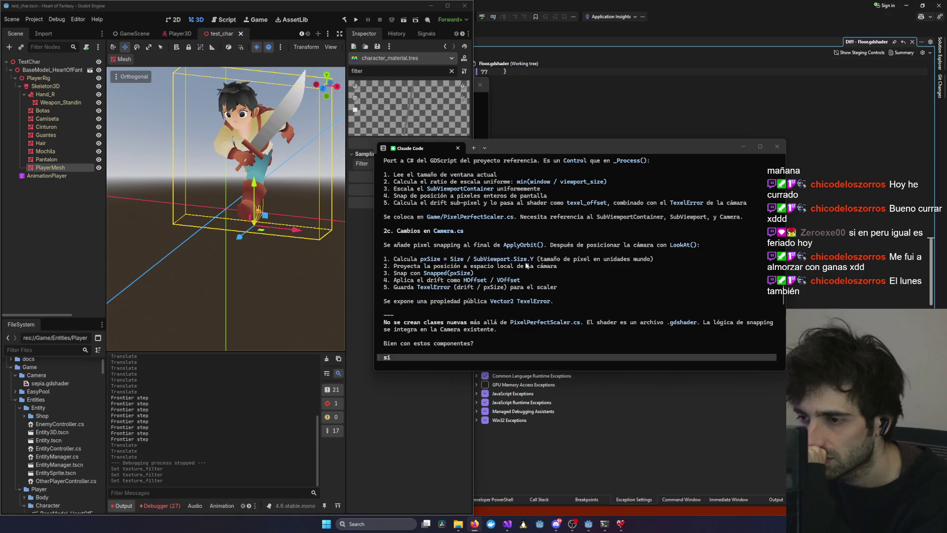
key(Return)
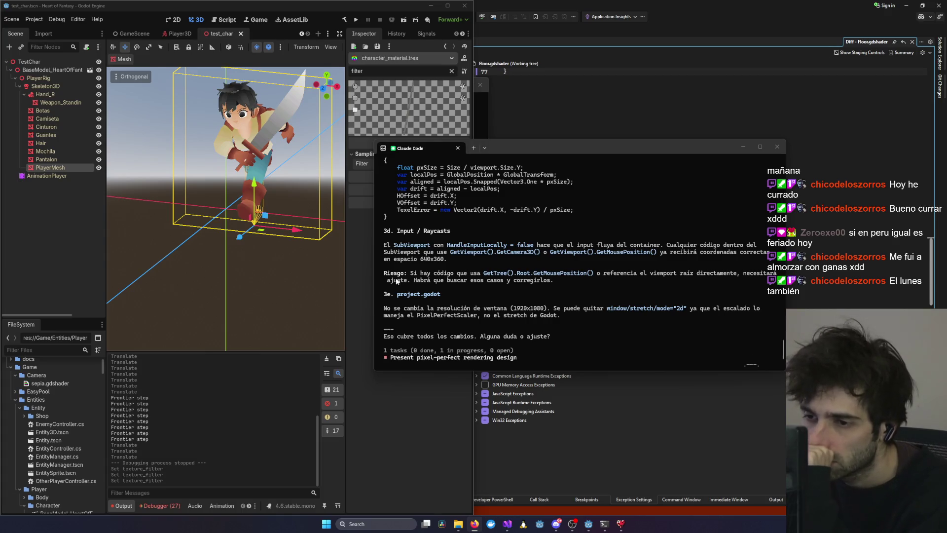
click(592, 273)
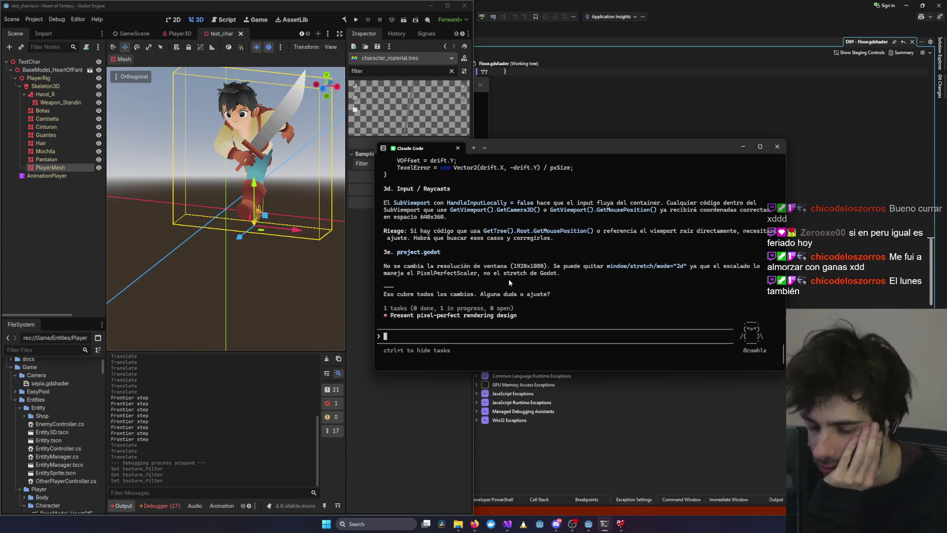
Reply 'ninguna adelante' to accept the design unchanged, then bring up the 3DPixelArtBaseProject editor.
text(ninguna adelante)
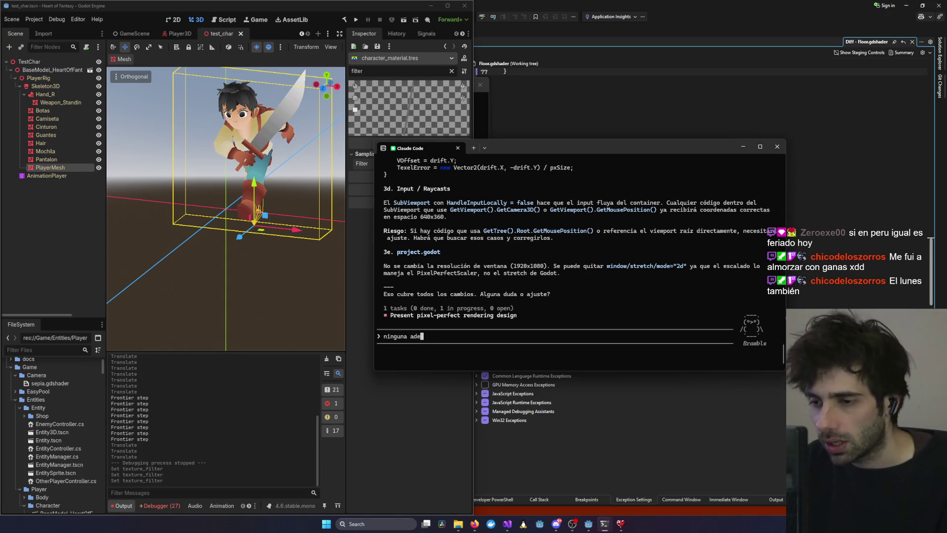
key(Return)
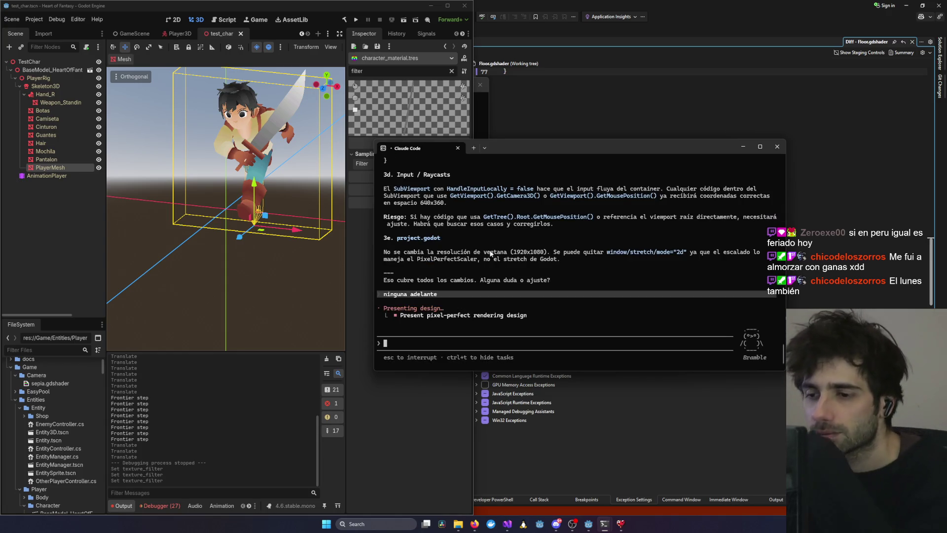
mouse_move(516, 146)
mouse_down()
mouse_move(637, 118)
mouse_move(584, 120)
mouse_up()
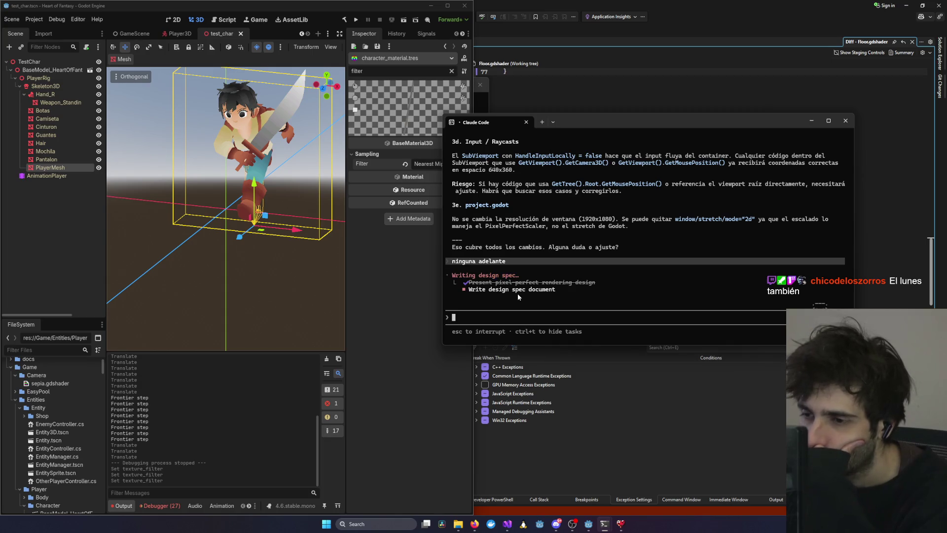
key(alt+Tab)
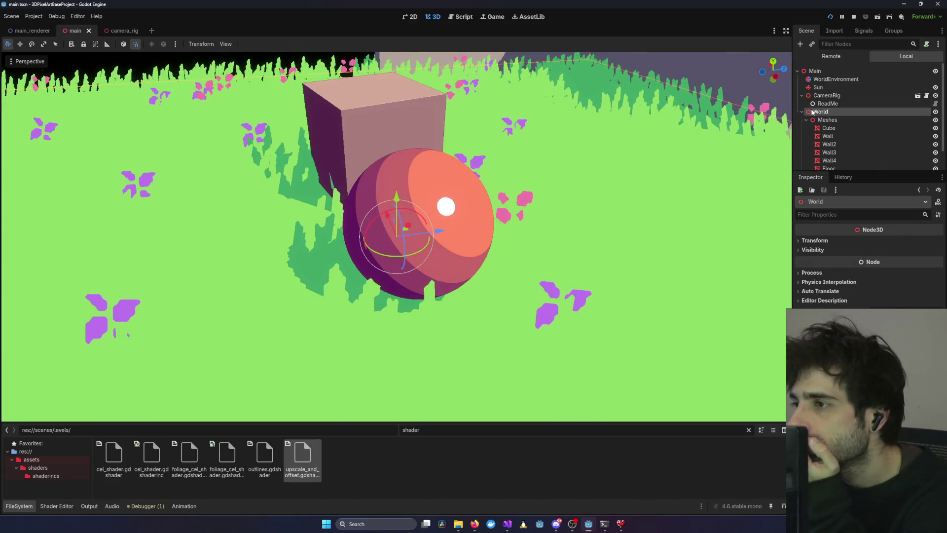
In the running demo's live tree, select PixelPerfectScaler and set its Size to 0.
click(806, 120)
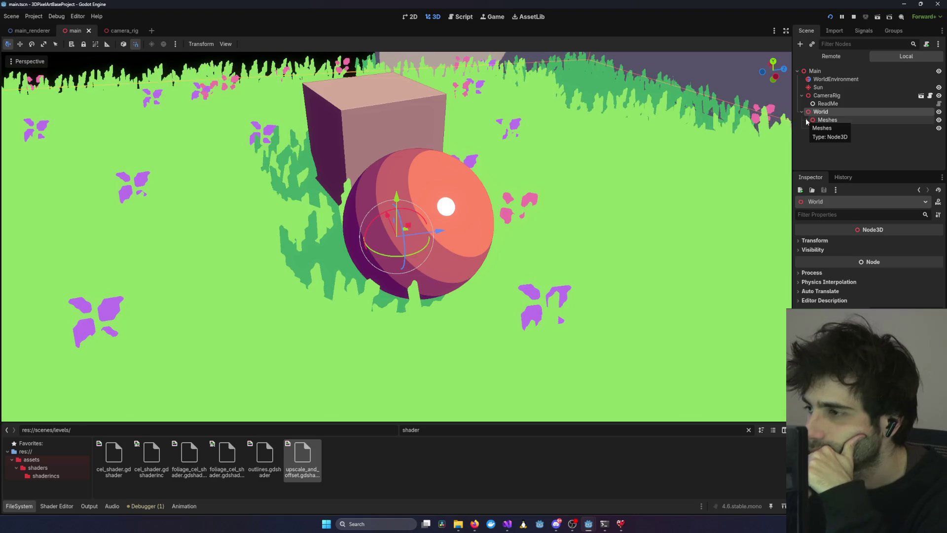
click(845, 79)
click(839, 71)
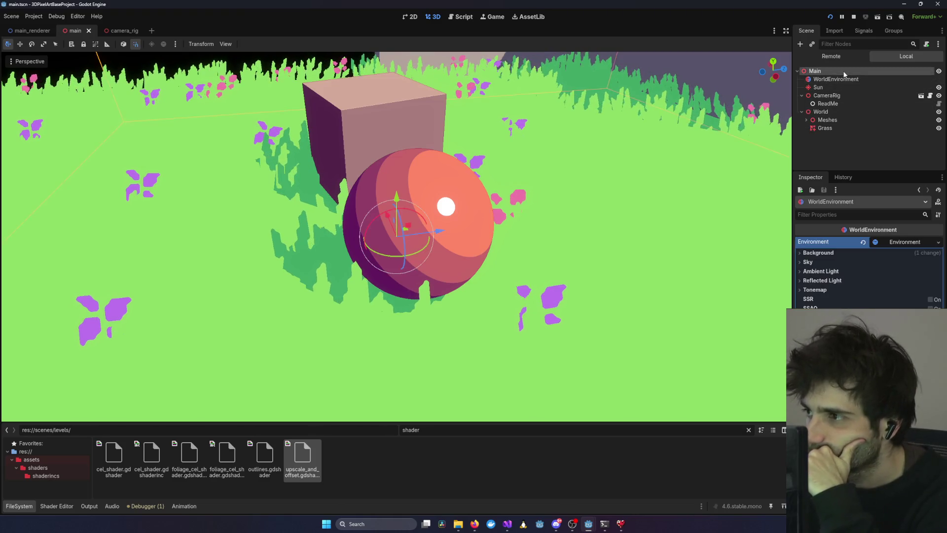
click(841, 57)
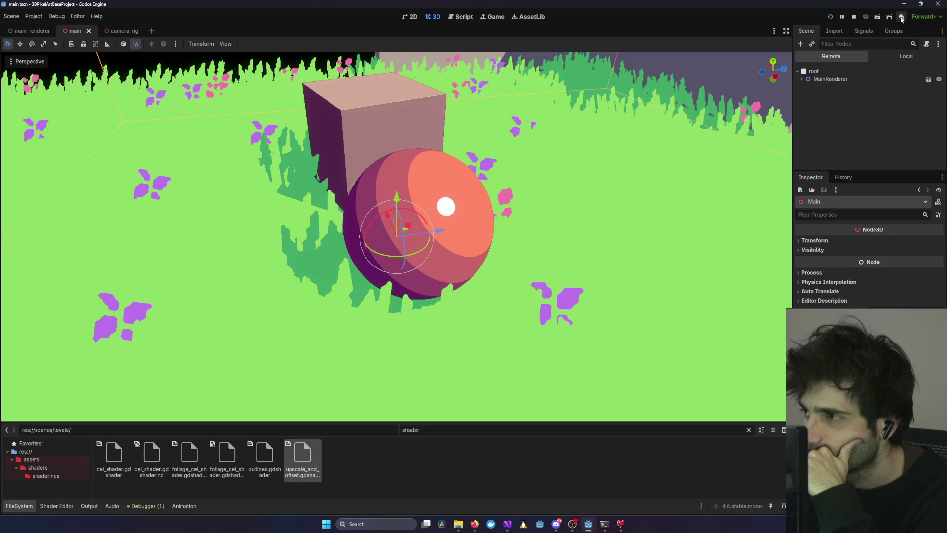
click(802, 80)
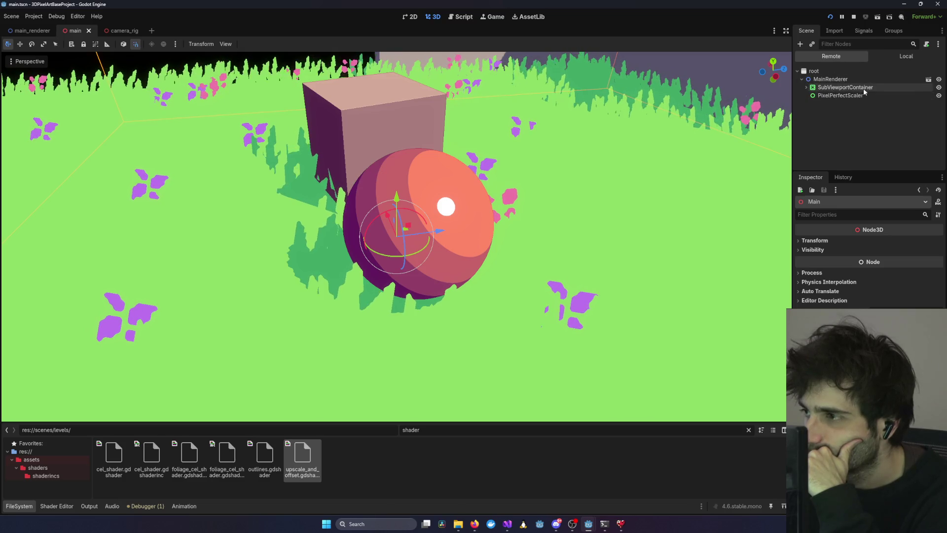
click(830, 97)
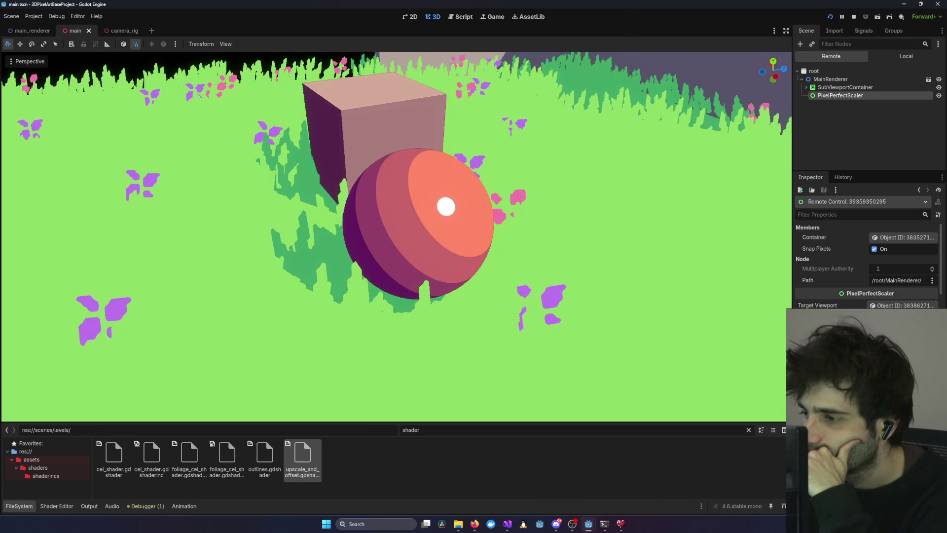
scroll(868, 262, down, 5)
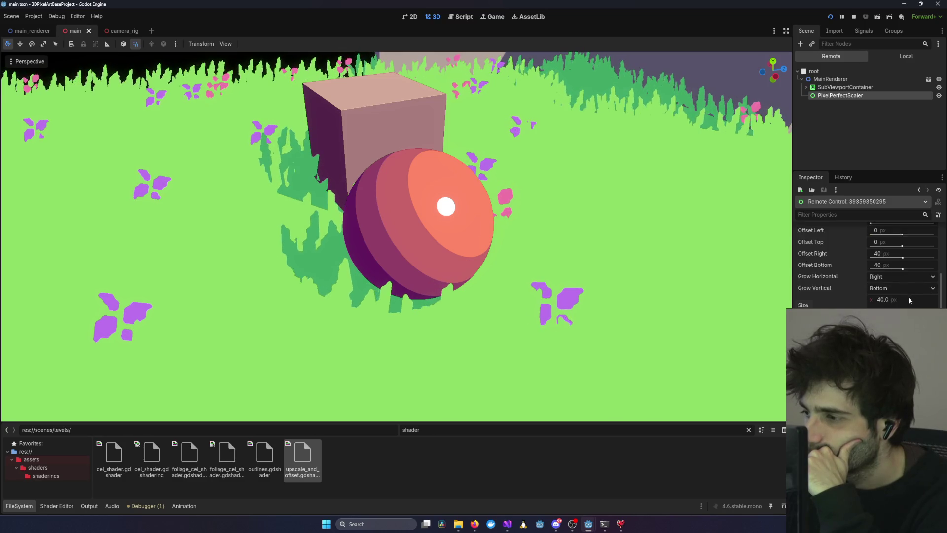
click(899, 299)
text(0)
key(Return)
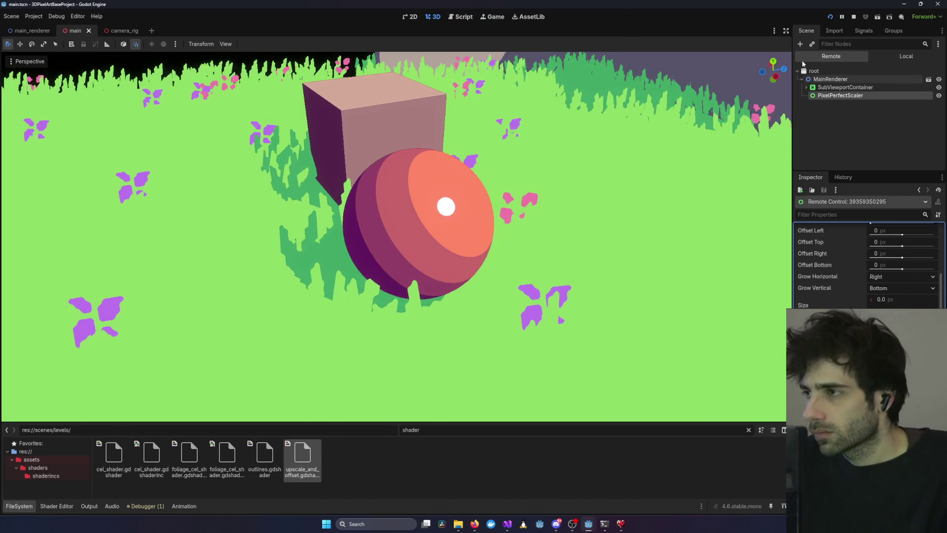
Restart the demo, reselect PixelPerfectScaler, and move the editor window to the left.
click(853, 18)
click(830, 17)
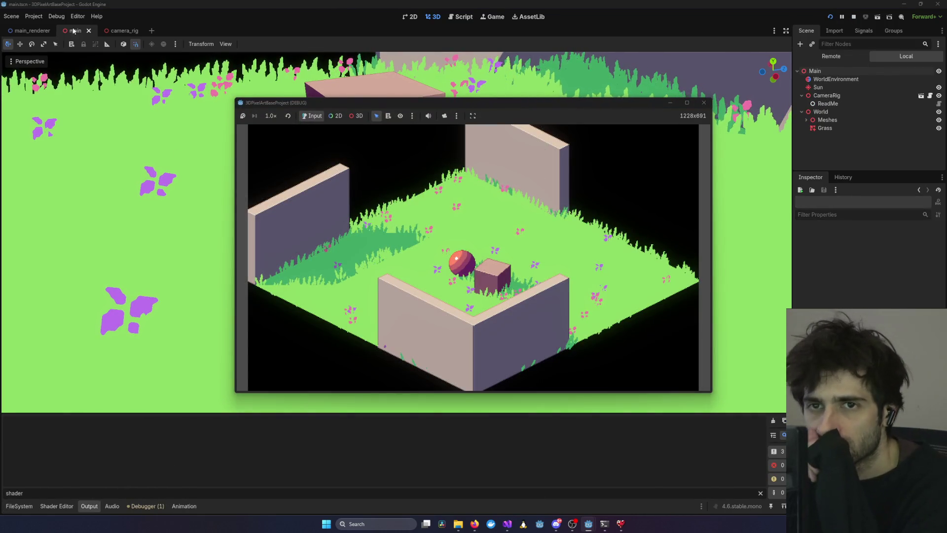
click(831, 55)
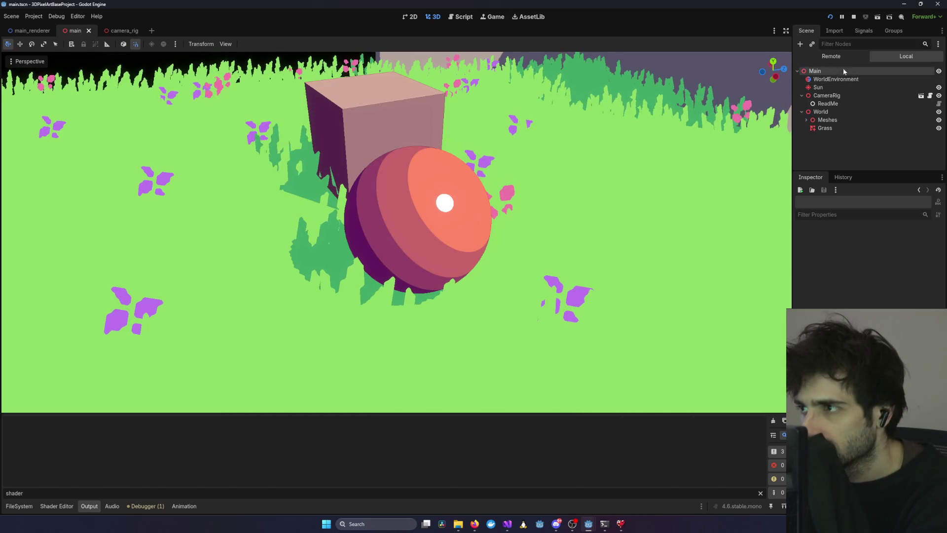
click(840, 95)
drag(762, 4, 466, 112)
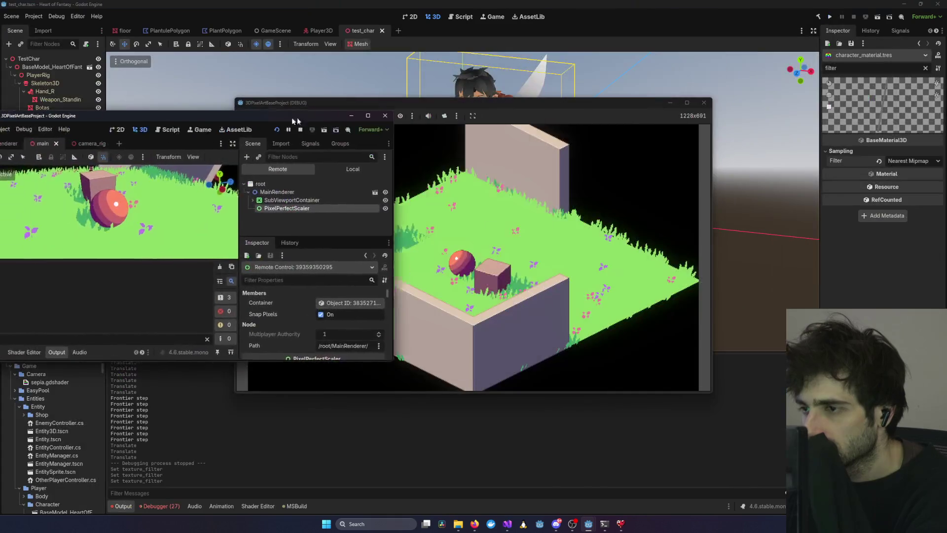
drag(551, 102, 675, 71)
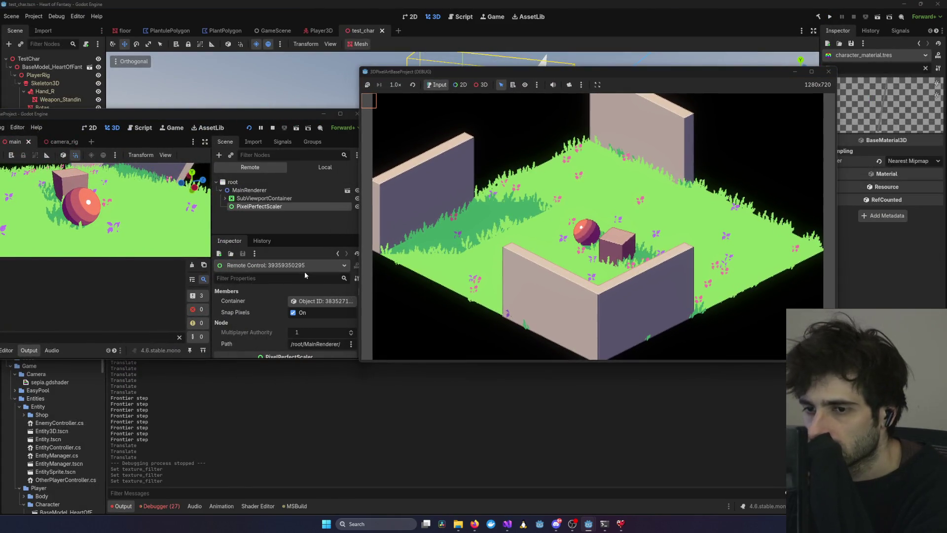
scroll(298, 300, down, 3)
scroll(298, 307, down, 10)
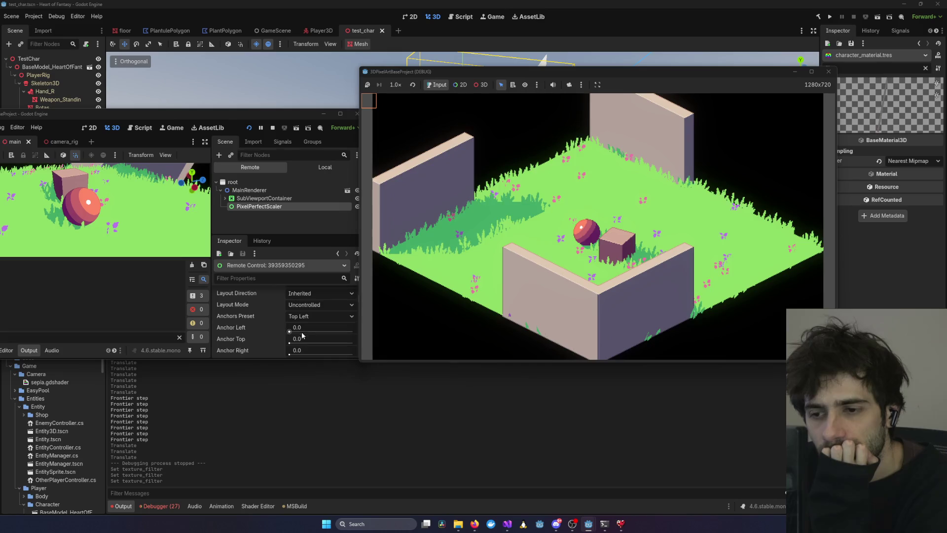
Set the scaler's Size x and y both to 0.
drag(296, 338, 291, 337)
click(352, 333)
text(0)
key(Tab)
click(328, 342)
text(0)
key(Return)
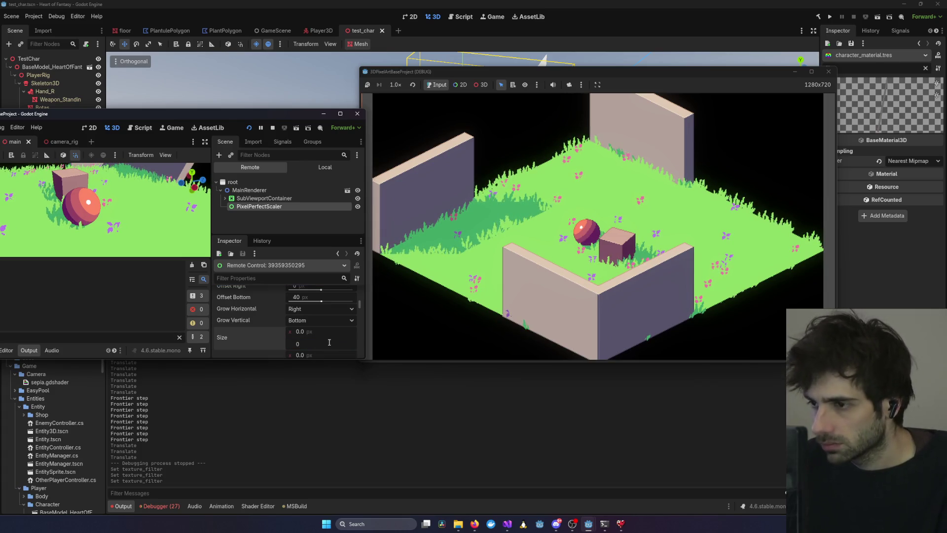
Experiment with the scaler's Scale and rotate it to about 170 degrees.
scroll(321, 339, down, 4)
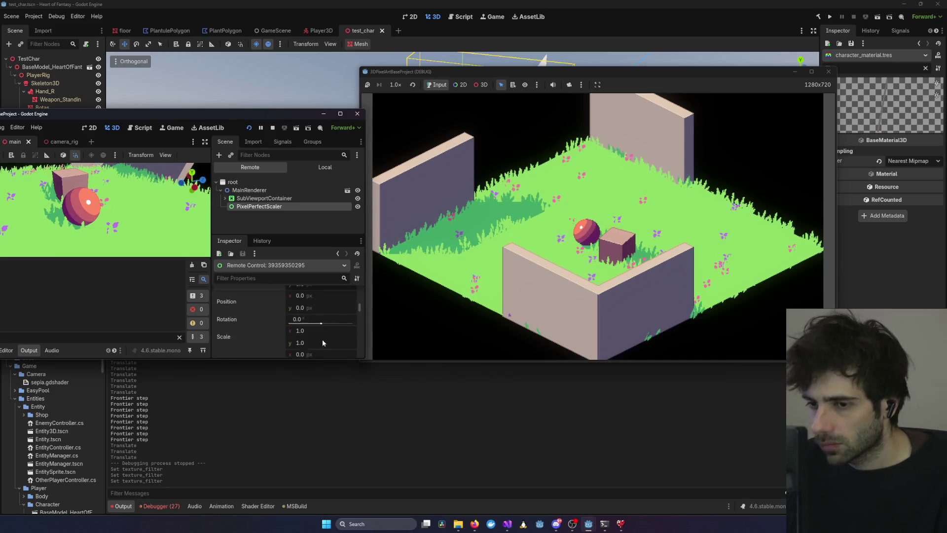
mouse_move(318, 316)
mouse_down()
mouse_move(276, 315)
mouse_move(181, 232)
mouse_up()
drag(319, 307, 335, 307)
scroll(317, 324, down, 5)
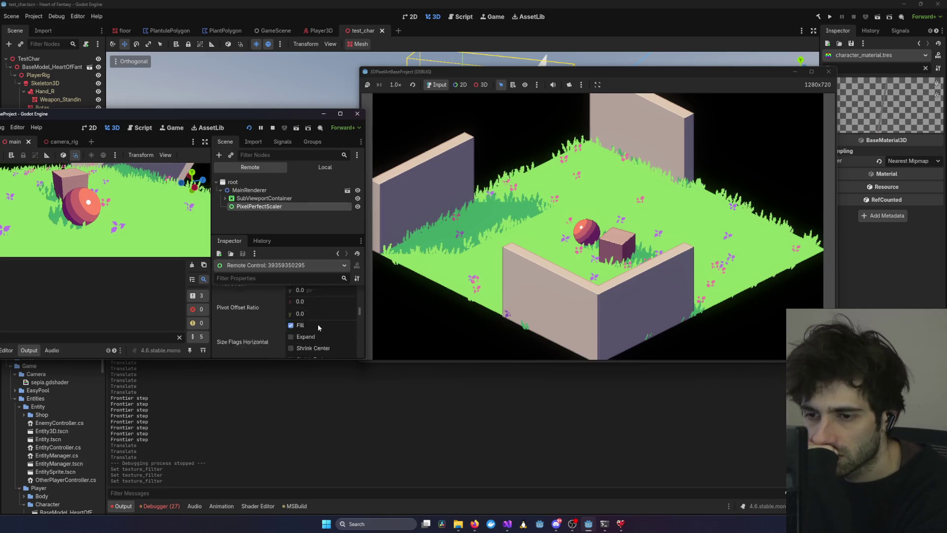
scroll(310, 330, down, 1)
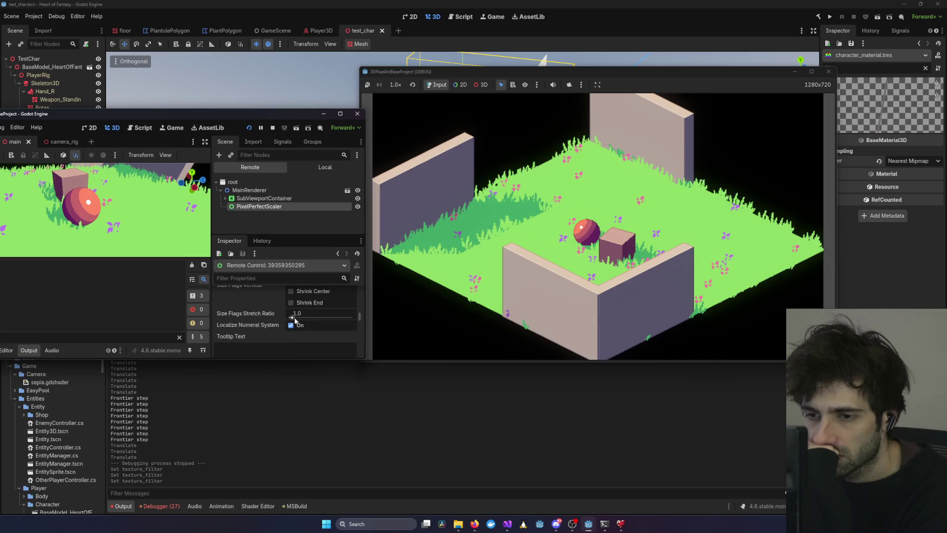
drag(310, 315, 277, 319)
scroll(277, 319, down, 2)
scroll(281, 319, up, 3)
scroll(286, 319, down, 2)
scroll(293, 319, up, 3)
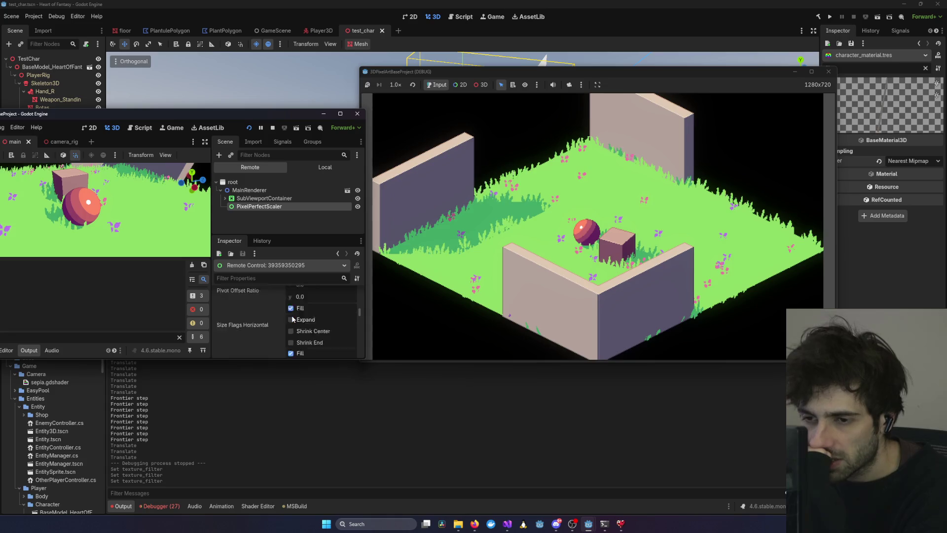
Inspect SubViewportContainer's layout offsets and grow settings, then close the demo editor.
click(289, 198)
scroll(316, 318, down, 4)
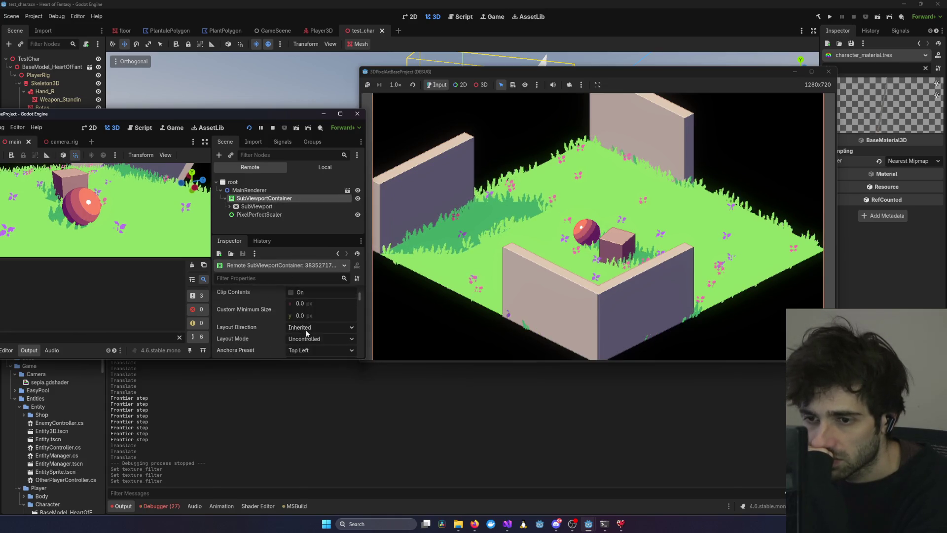
scroll(305, 331, down, 4)
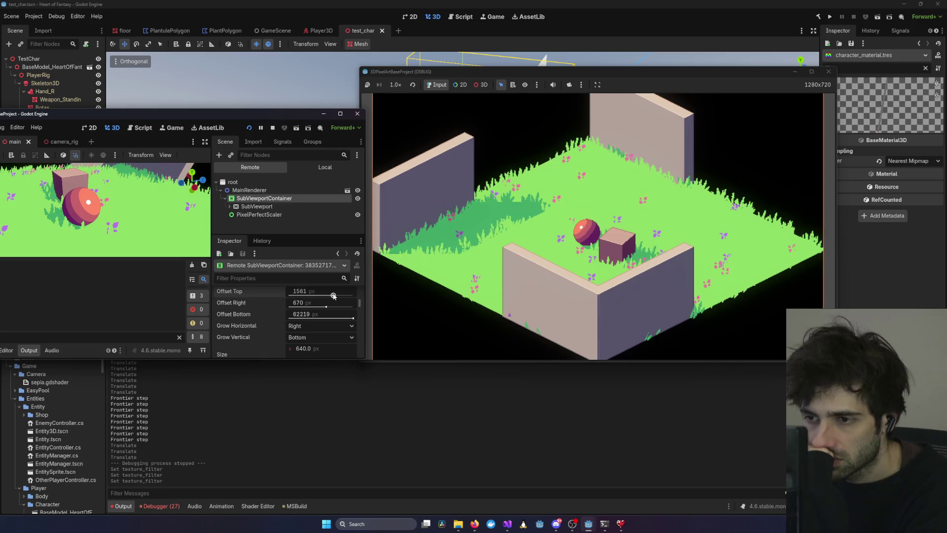
click(357, 113)
click(450, 274)
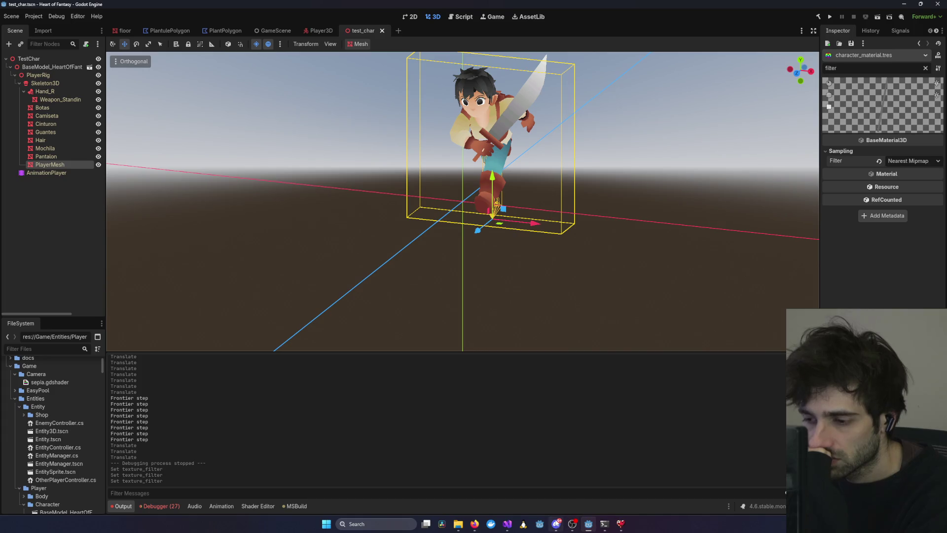
Allow Claude Code to create the design spec and make session edits.
mouse_move(608, 529)
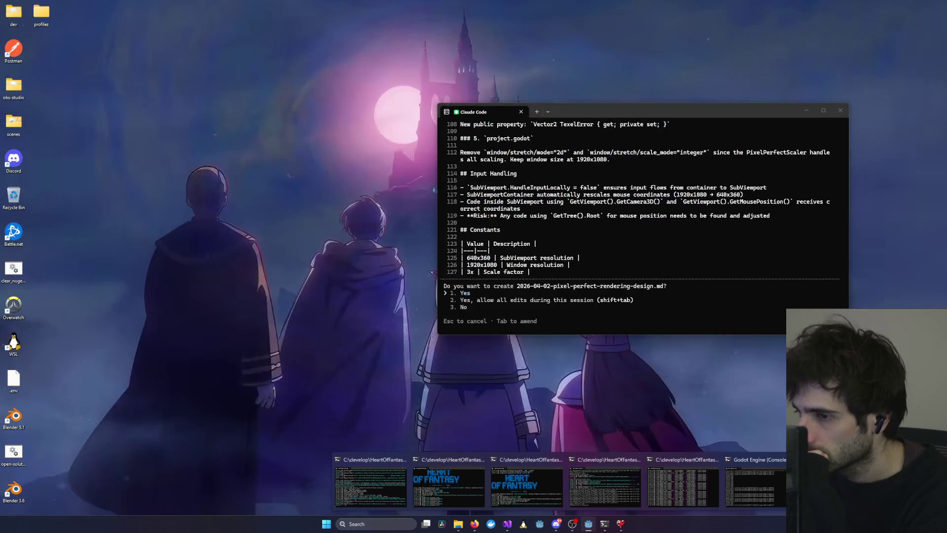
click(605, 486)
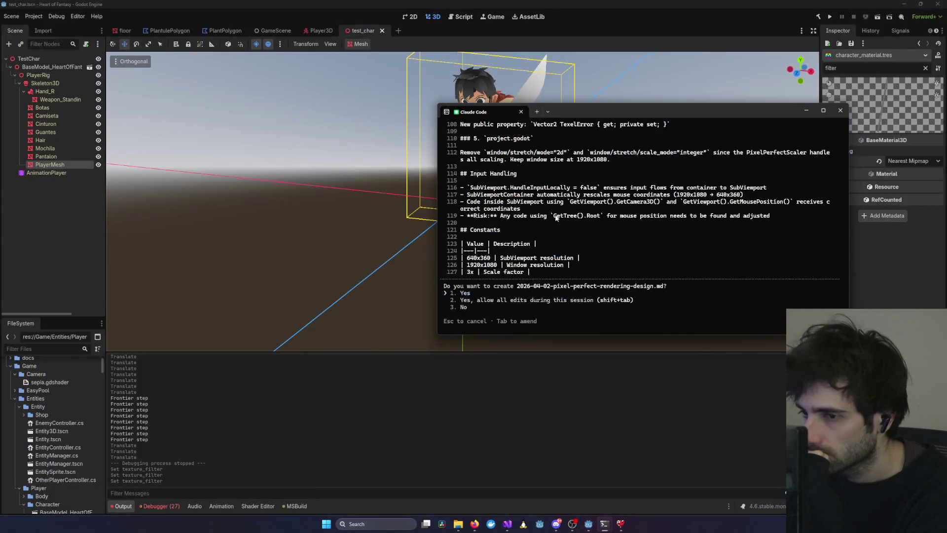
key(Return)
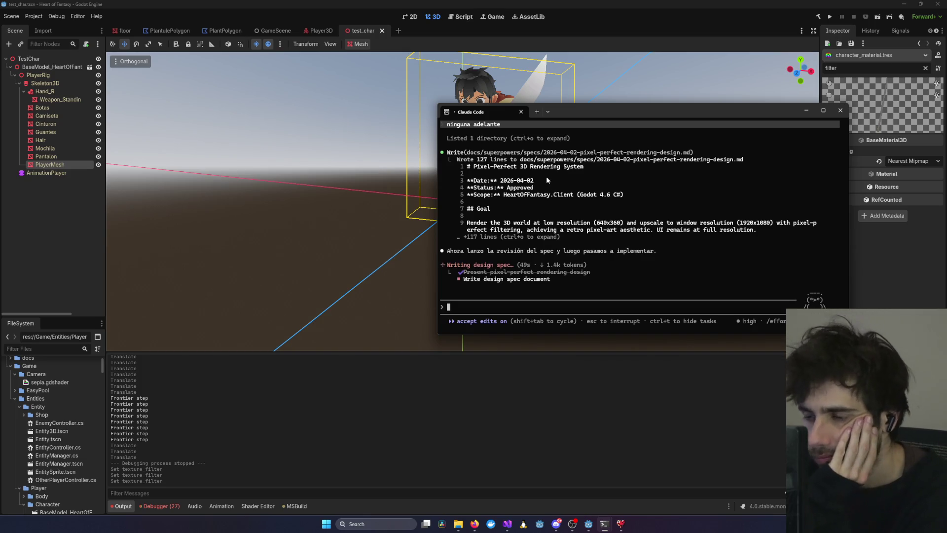
scroll(546, 179, up, 2)
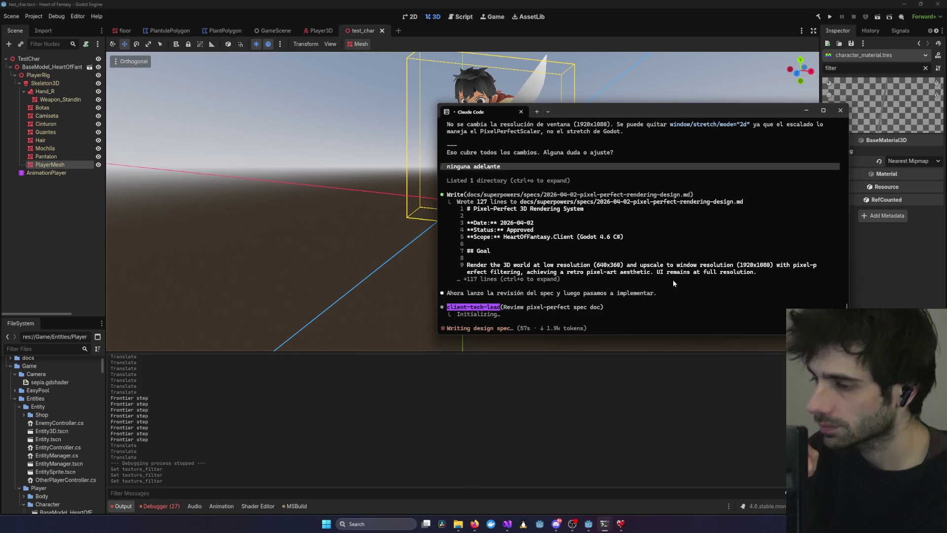
scroll(673, 279, down, 3)
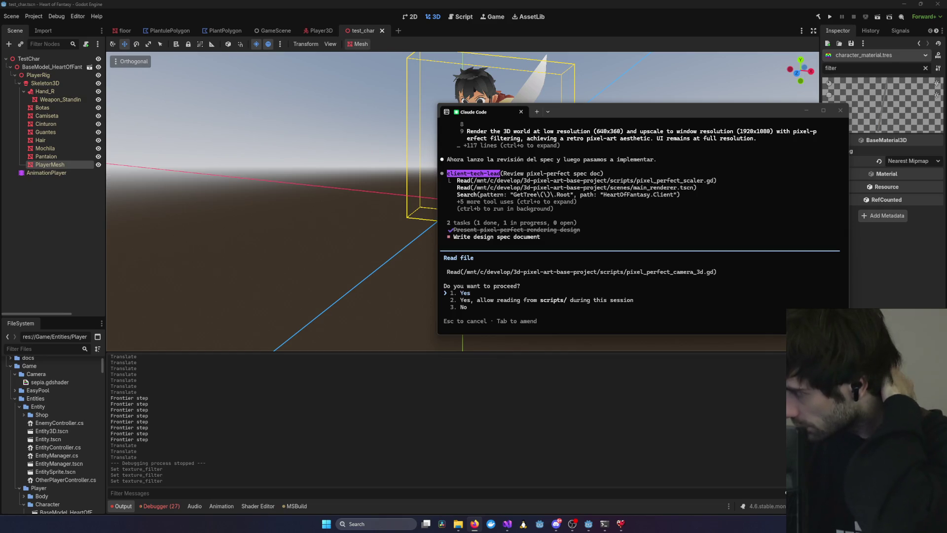
Approve the reviewer's read of the pixel-perfect camera script and its shell command.
click(650, 229)
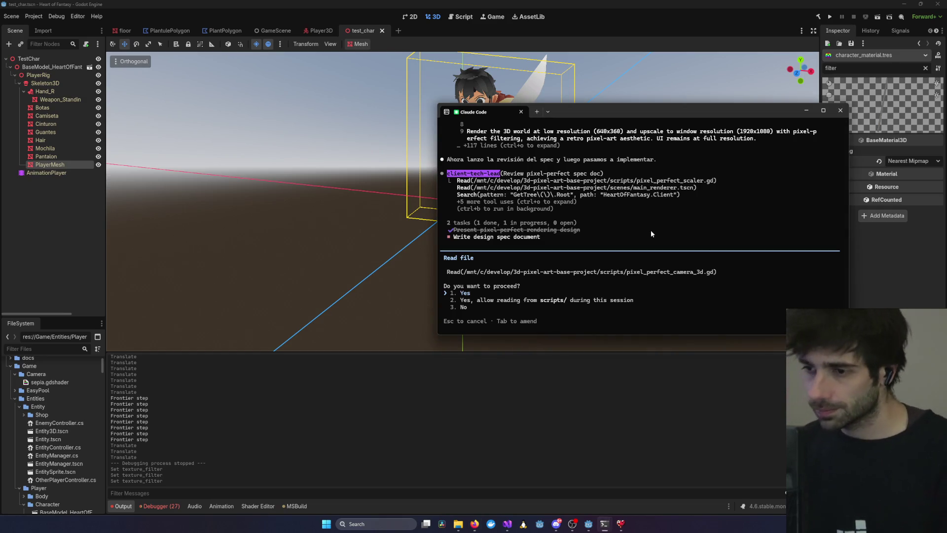
key(Return)
key(Return)
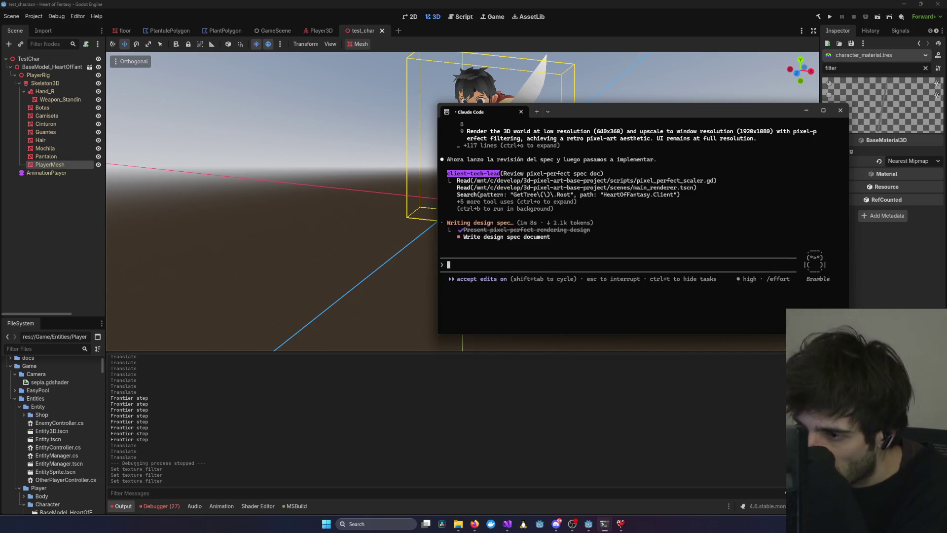
key(Return)
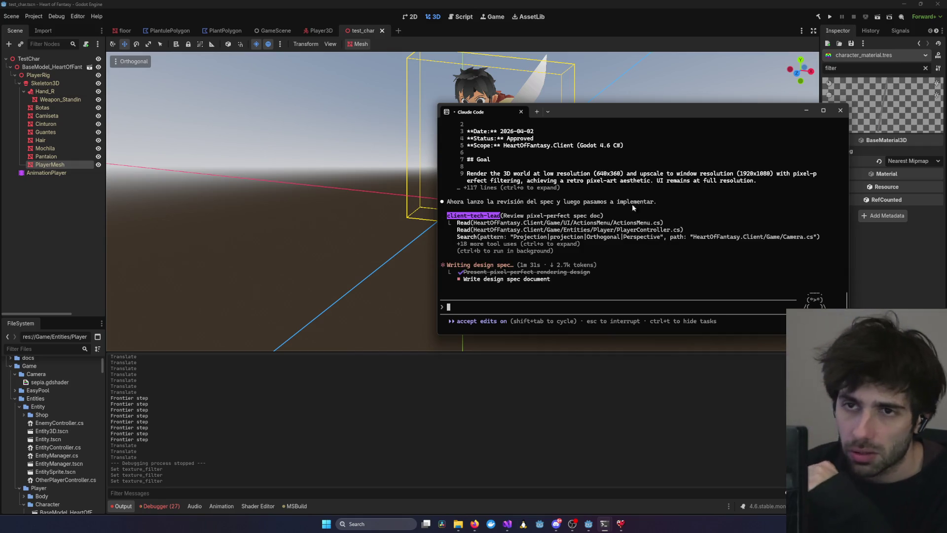
mouse_move(592, 111)
mouse_down()
mouse_move(494, 141)
mouse_move(490, 154)
mouse_move(481, 131)
mouse_move(484, 23)
mouse_move(517, 89)
mouse_move(504, 82)
mouse_up()
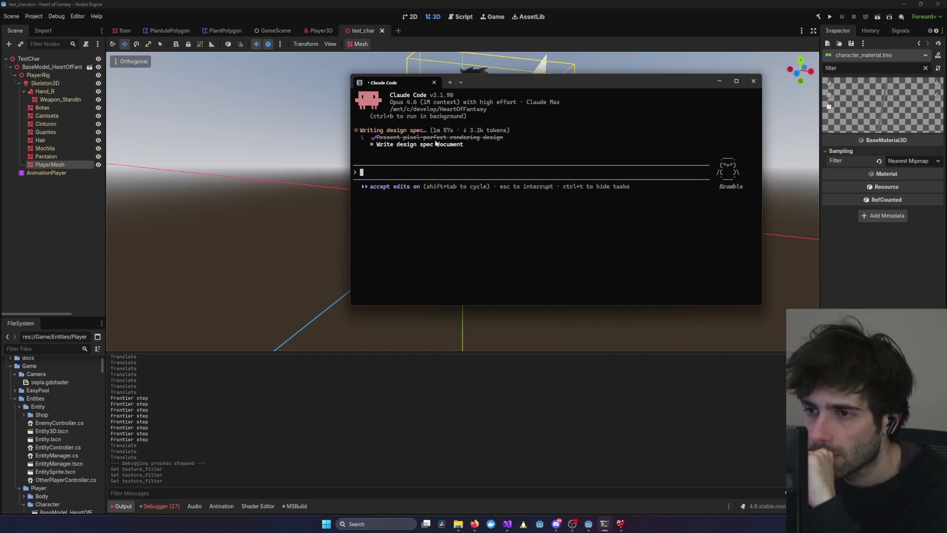
Enlarge the terminal to follow the reviewer's seven spec fixes being written.
drag(762, 305, 805, 404)
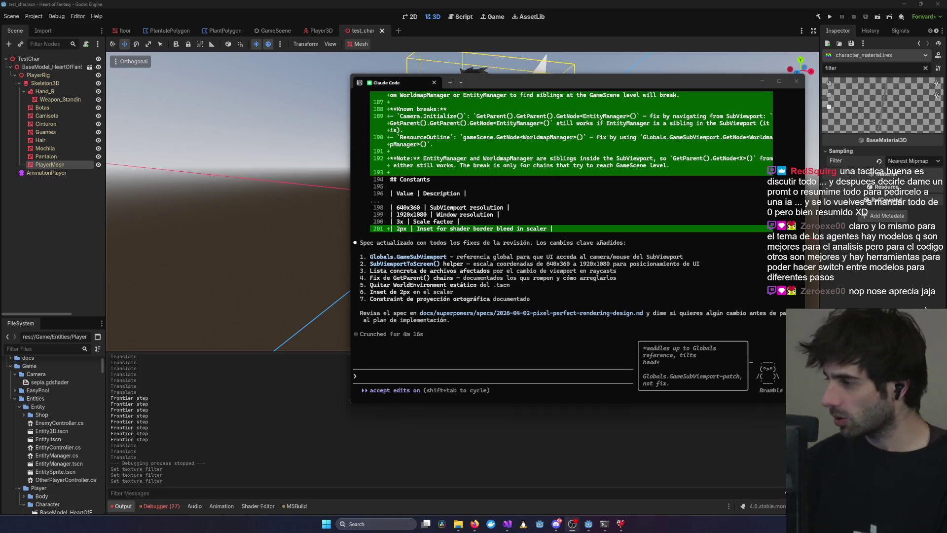
Check the browser, then minimize the Claude Code terminal to reveal the test_char scene.
key(alt+Tab)
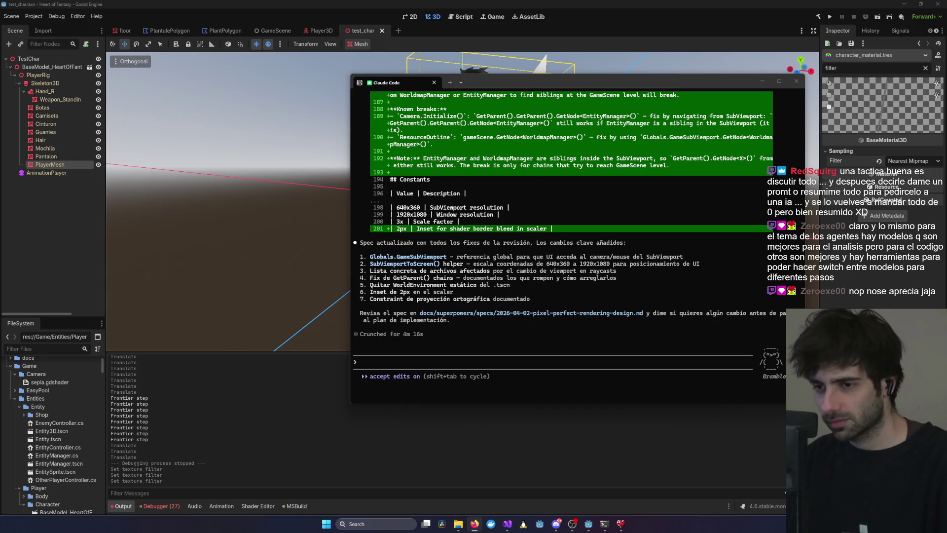
click(587, 299)
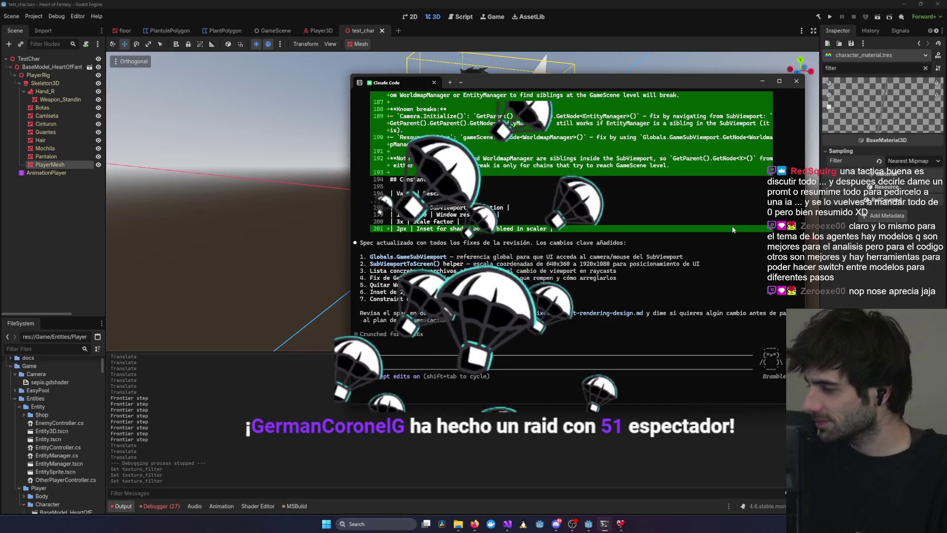
key(alt+Tab)
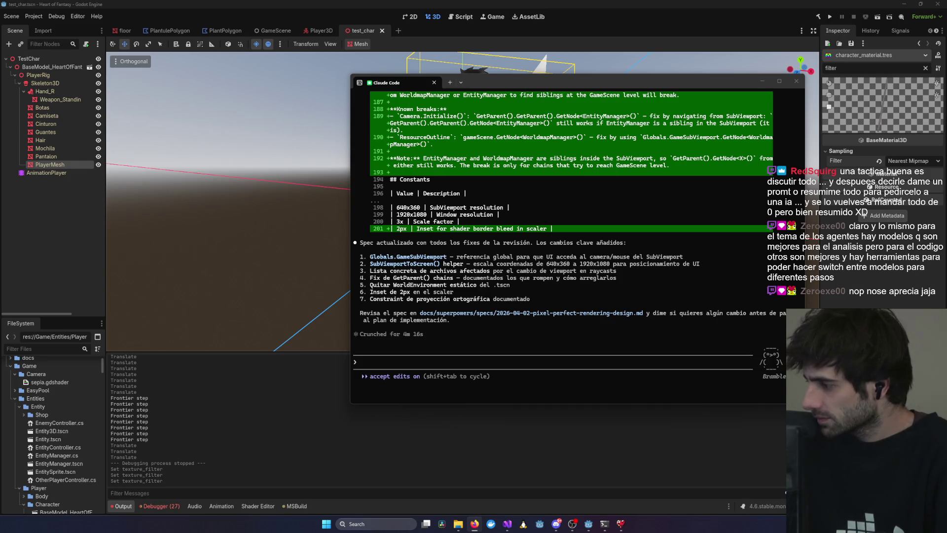
click(762, 80)
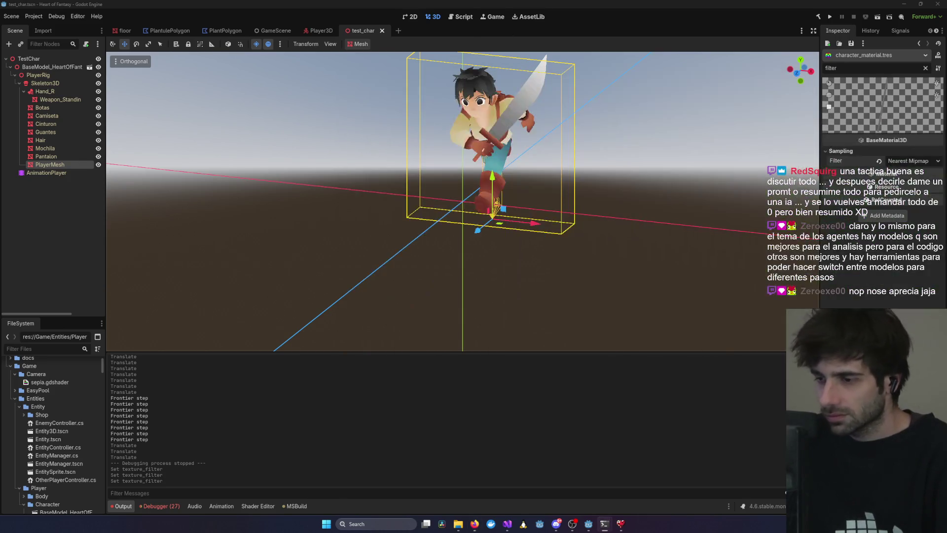
Orbit and zoom to view the sword-wielding character from above and from the side.
click(541, 206)
drag(635, 218, 619, 263)
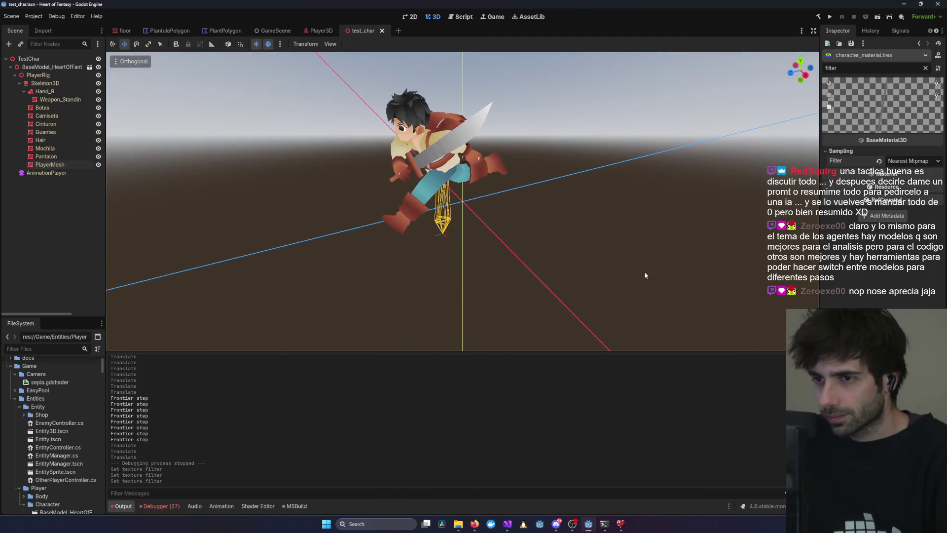
key(alt+Tab)
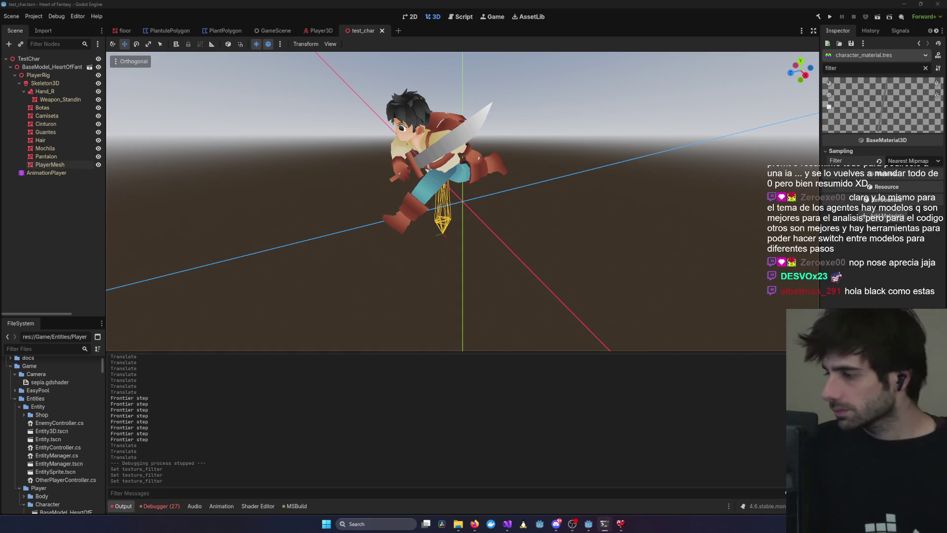
key(alt+Tab)
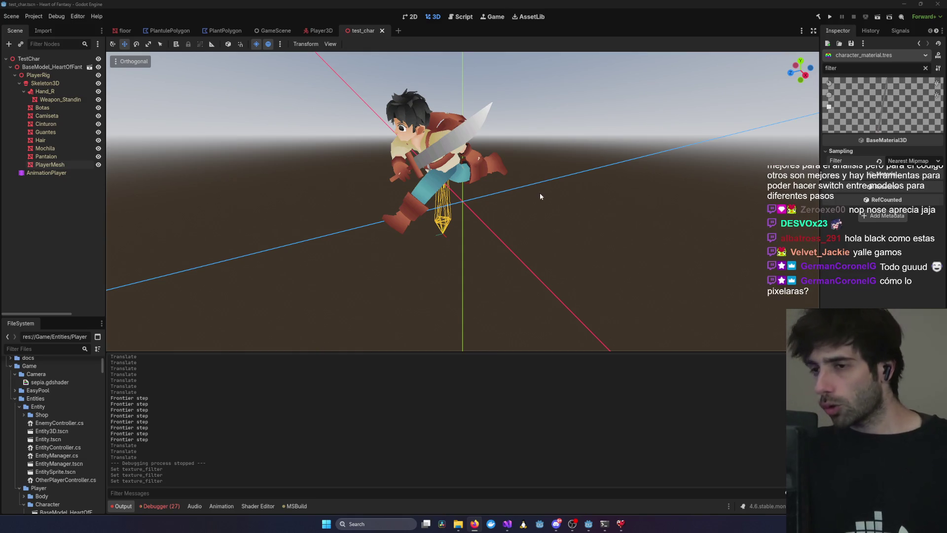
scroll(525, 197, up, 3)
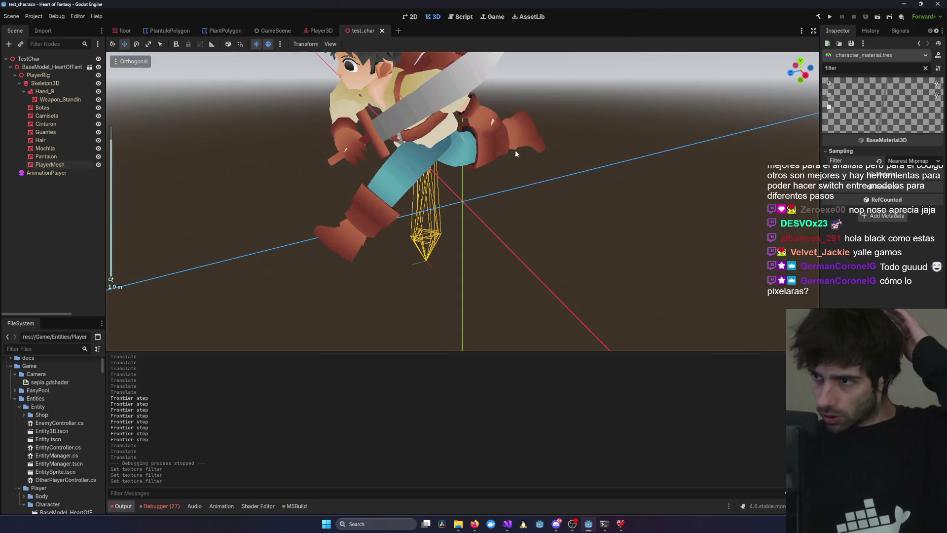
mouse_move(402, 156)
mouse_down()
mouse_move(481, 156)
mouse_move(421, 161)
mouse_up()
drag(532, 104, 537, 170)
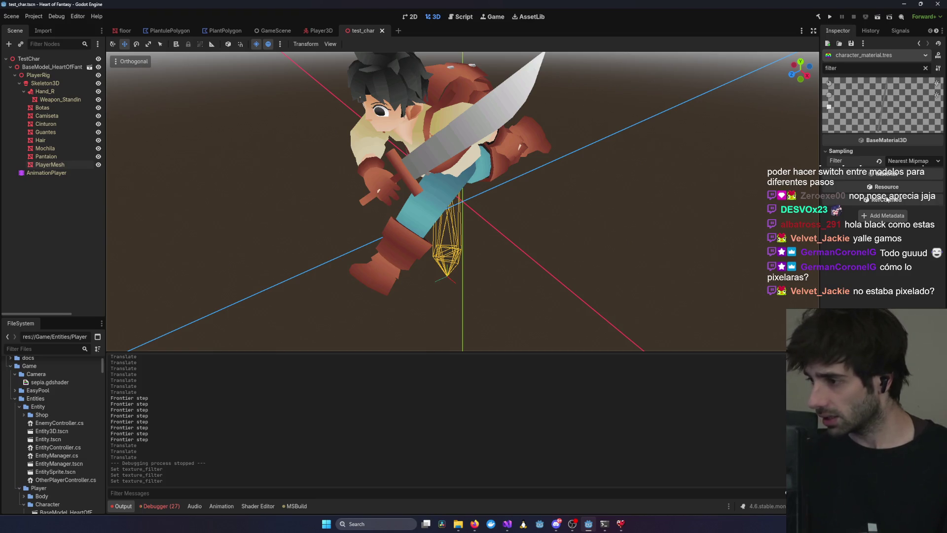
mouse_move(471, 222)
mouse_down()
mouse_move(554, 217)
mouse_move(560, 314)
mouse_up()
mouse_move(507, 524)
mouse_move(682, 479)
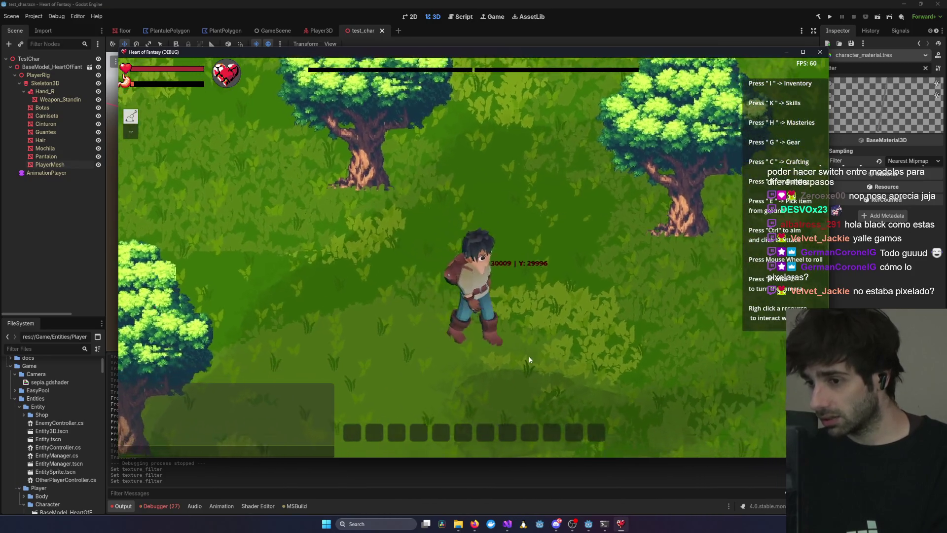
Walk the character north with W, rotate the game camera with E, then hide the game.
key(w)
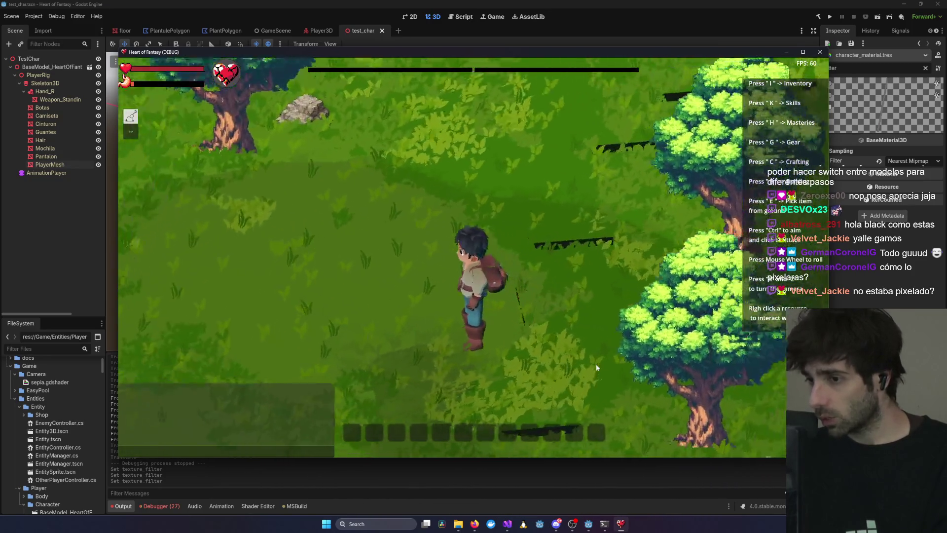
key(w)
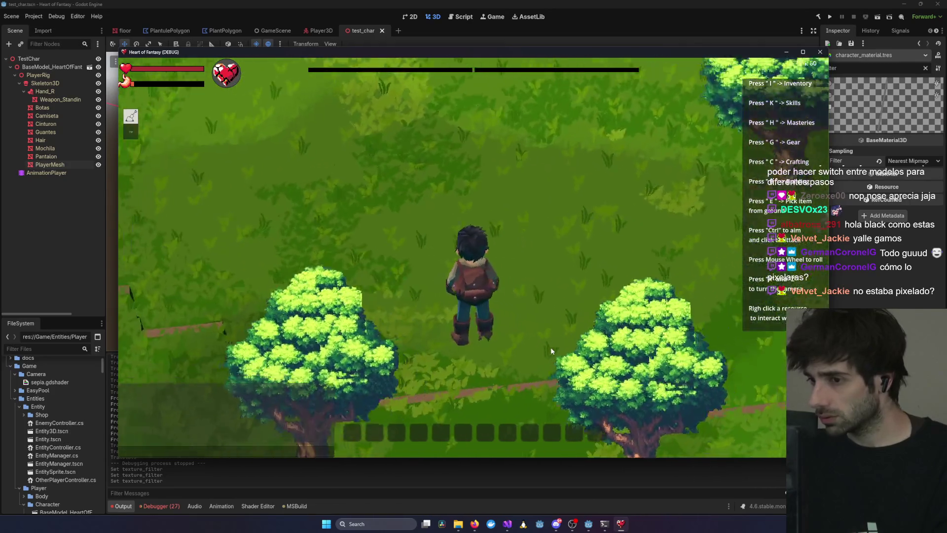
key(w)
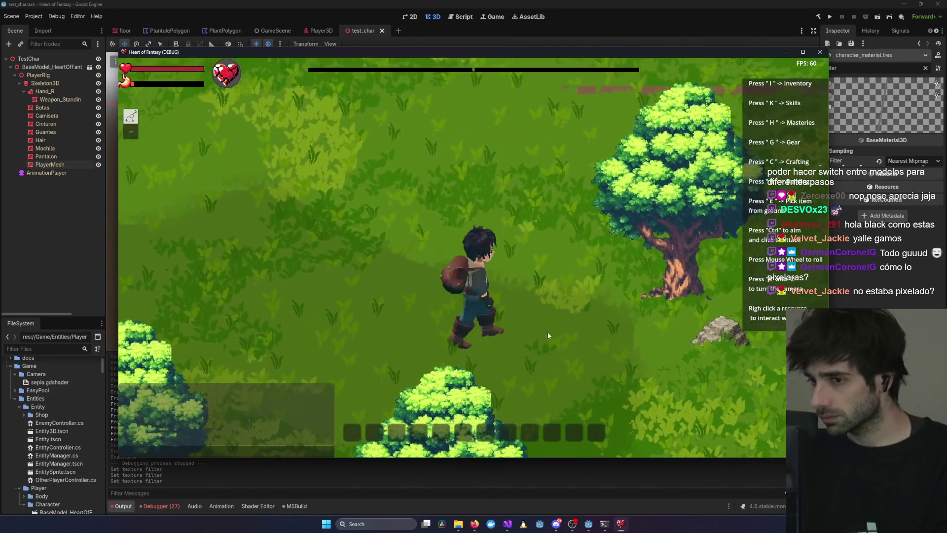
key(e)
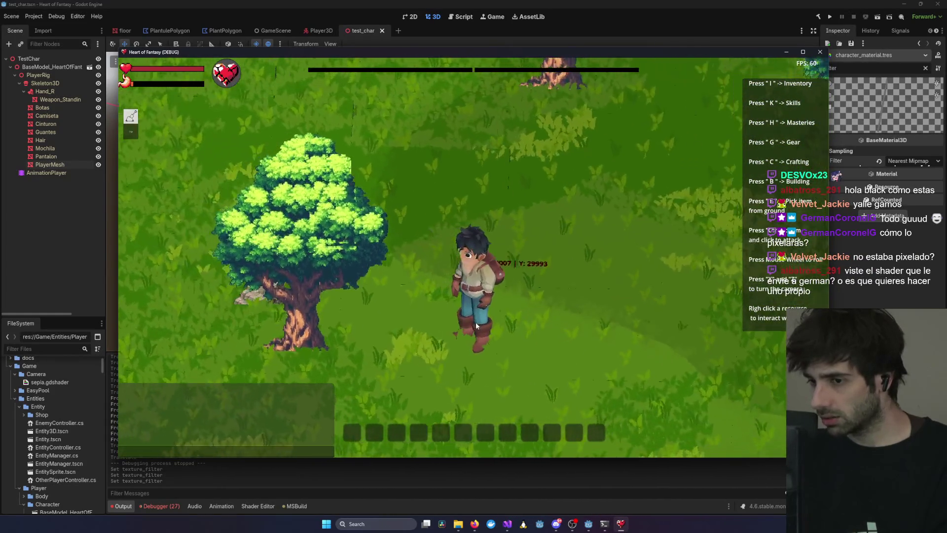
key(e)
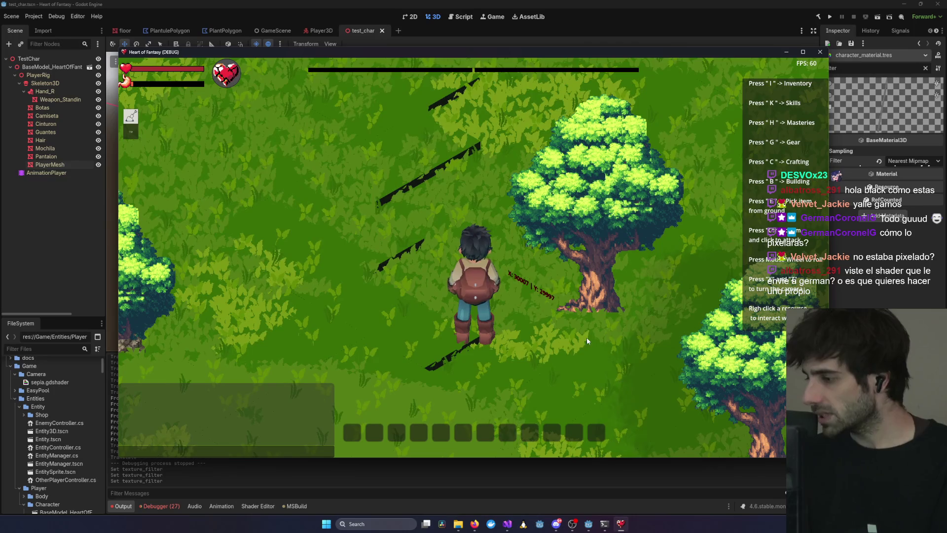
scroll(537, 355, down, 5)
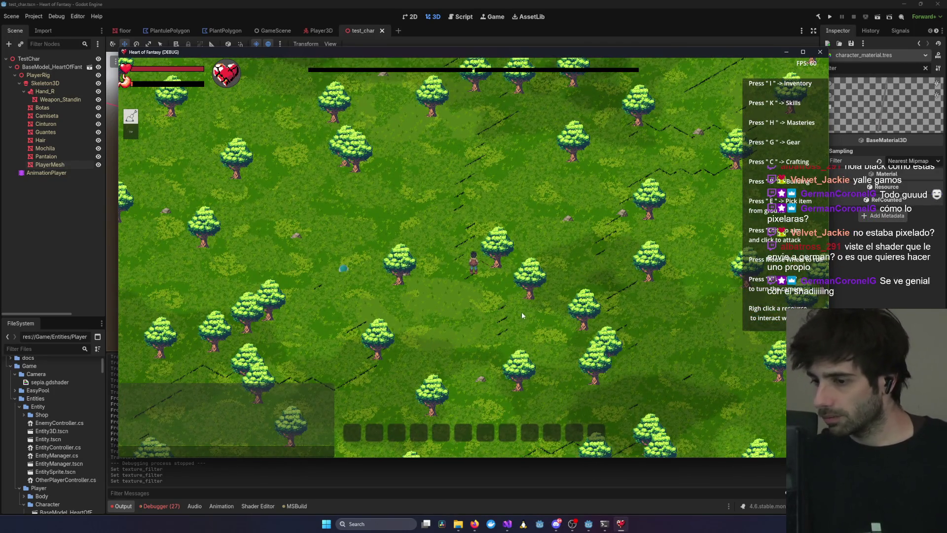
click(588, 524)
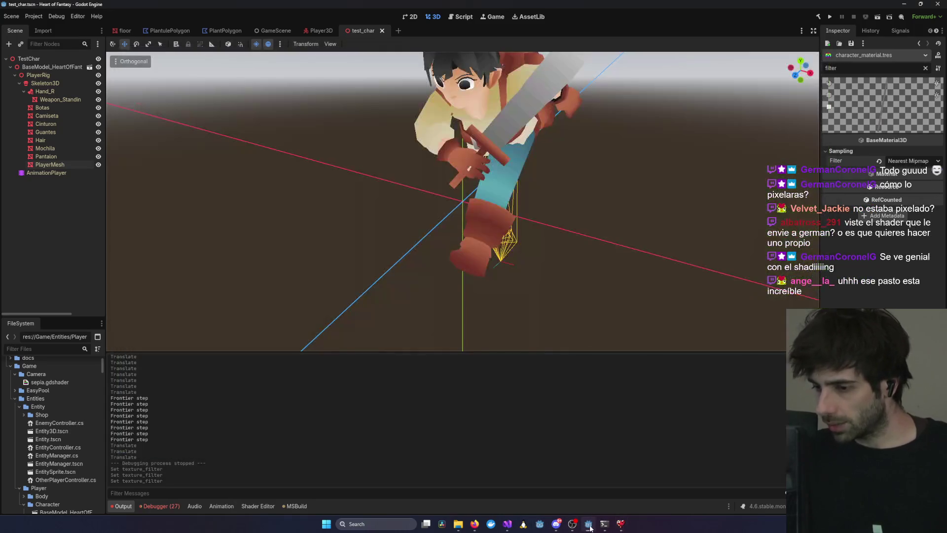
Bring up the Project Manager and open 3DPixelArtBaseProject in the editor.
click(546, 528)
click(545, 527)
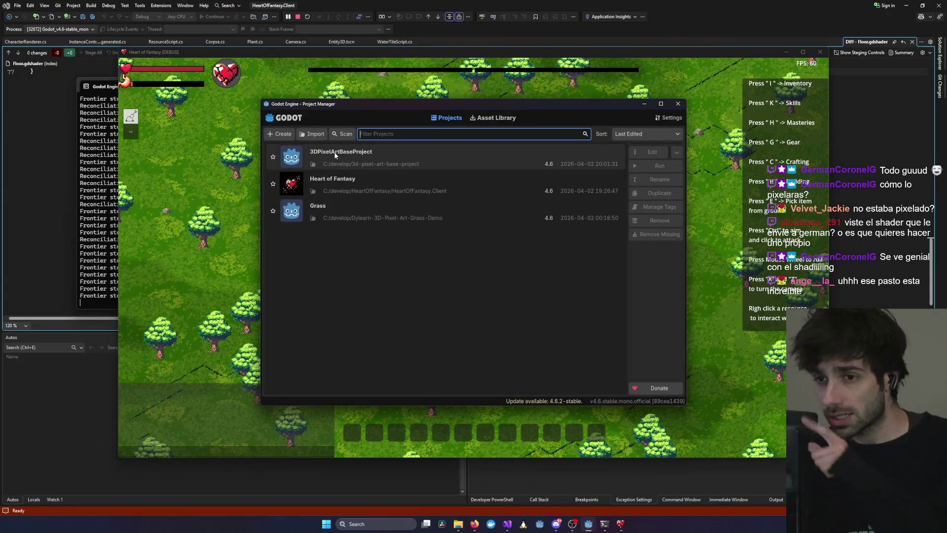
double_click(369, 161)
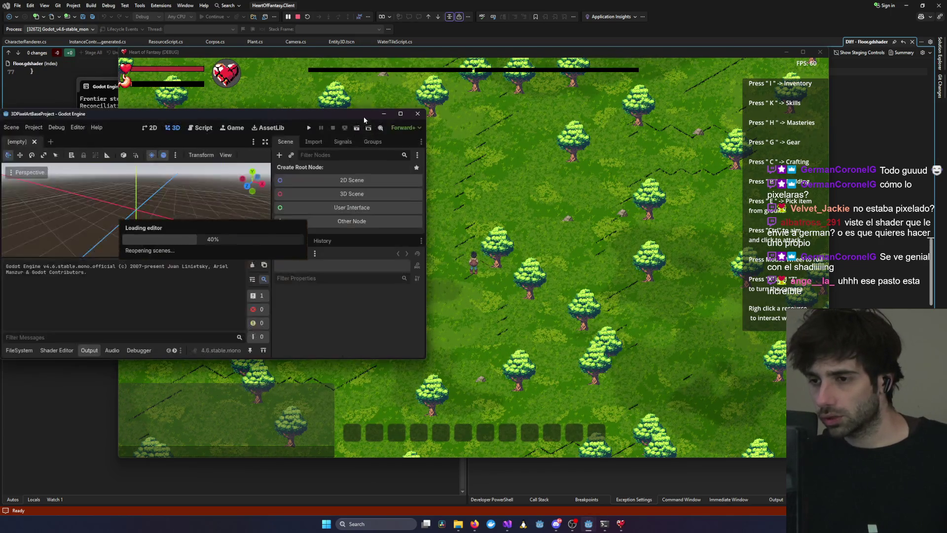
Maximize the 3DPixelArtBaseProject editor, run its demo, and rotate the camera top-down.
drag(361, 116, 607, 123)
click(643, 122)
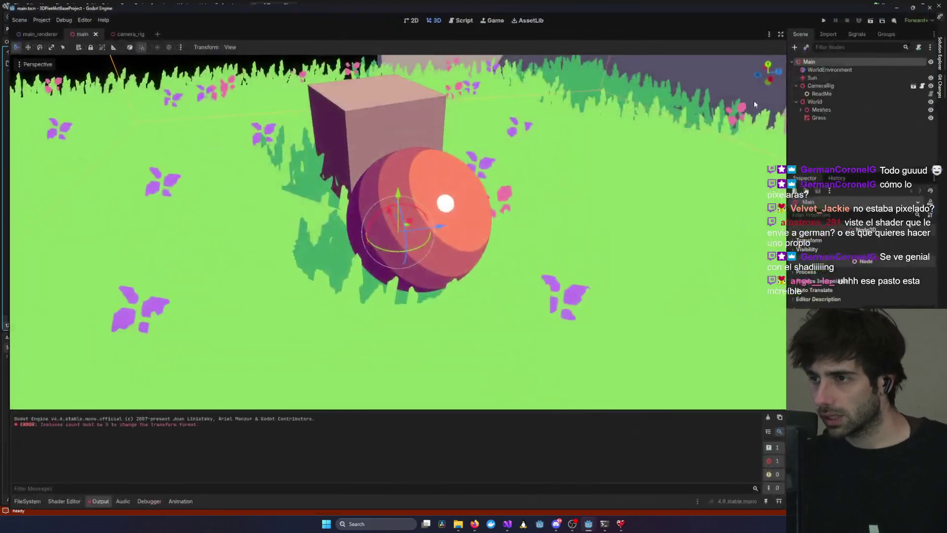
click(830, 16)
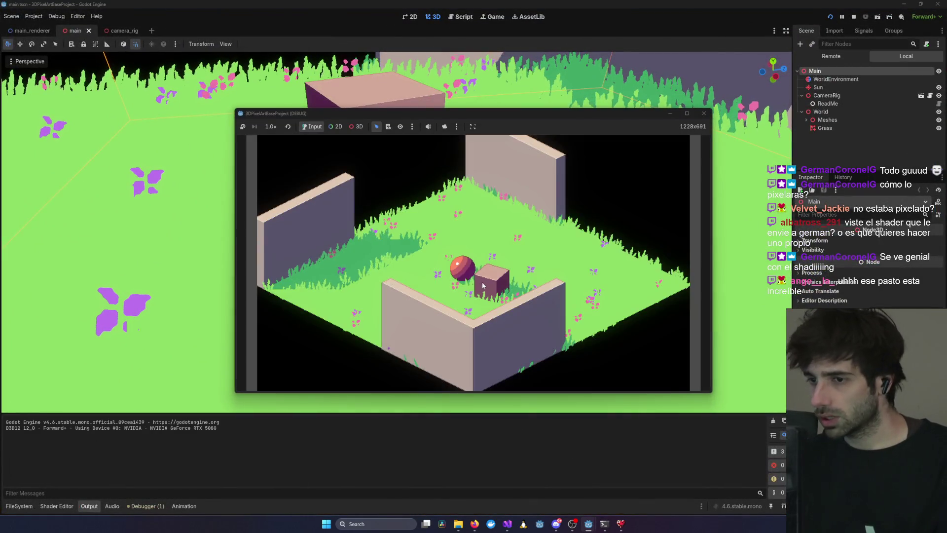
key(e)
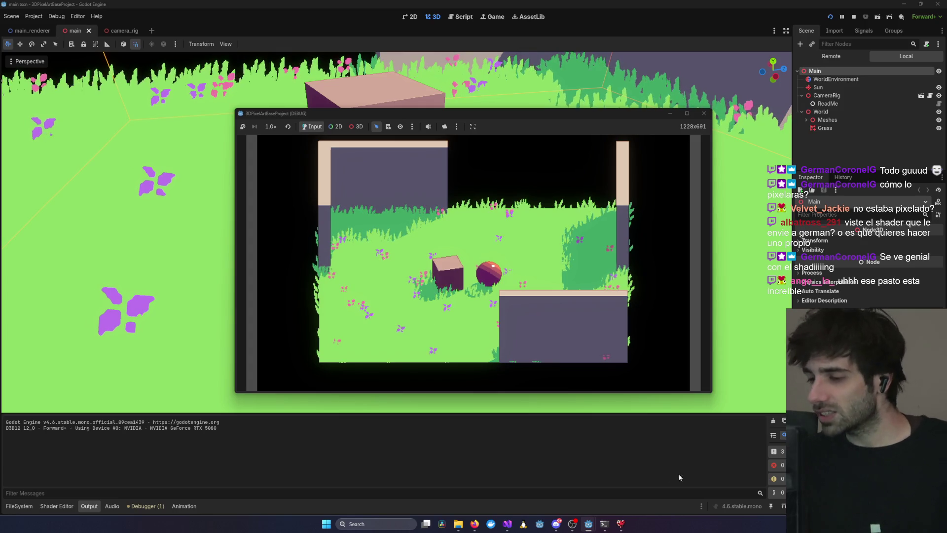
click(620, 524)
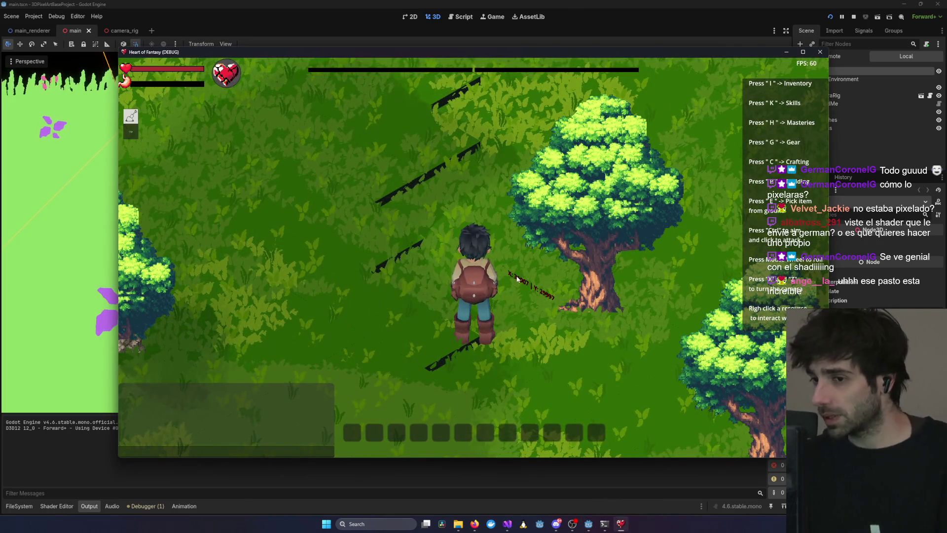
Walk the Heart of Fantasy character up and left across the pixelated grass, zooming in and out.
key(d)
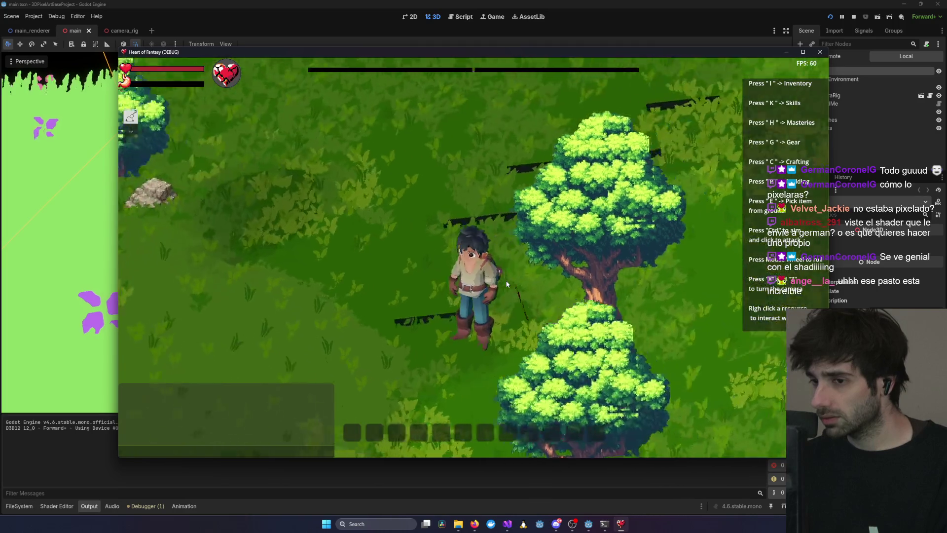
key(w)
key(a)
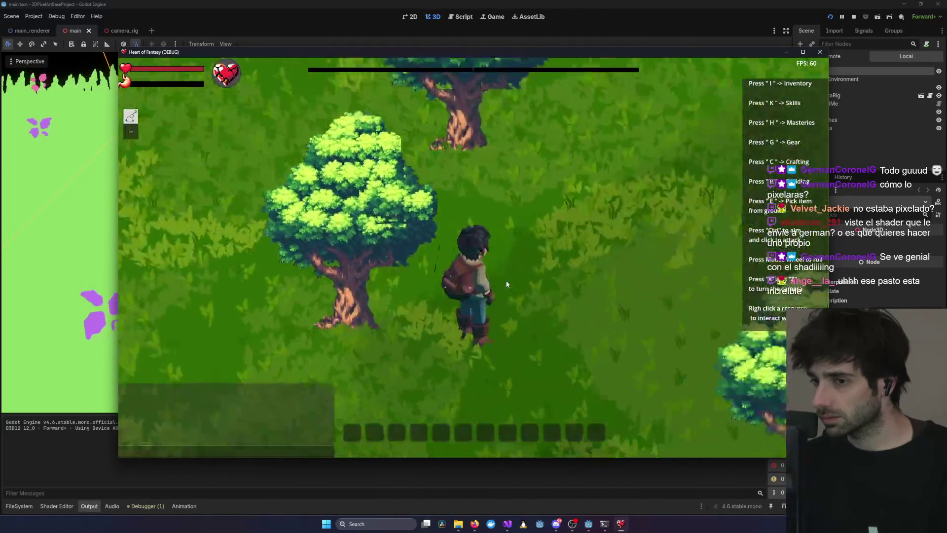
key(w)
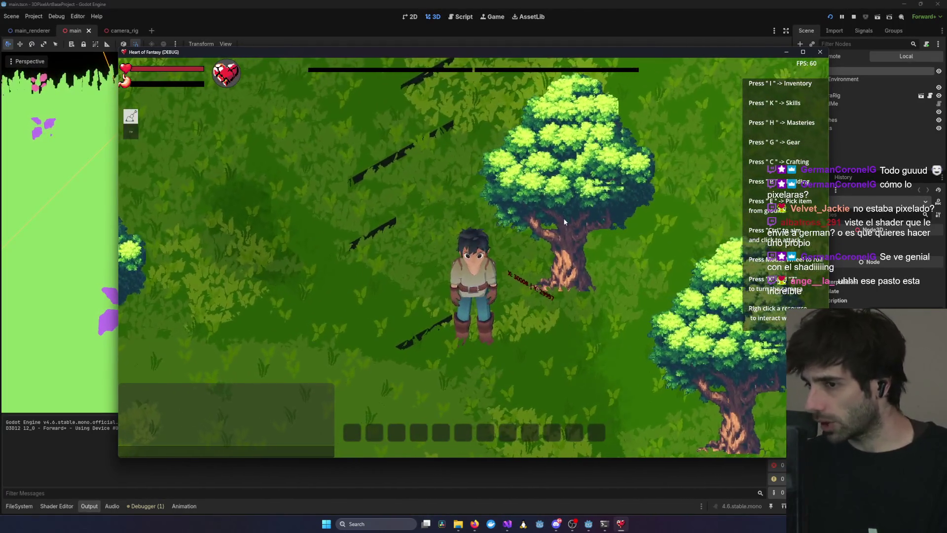
scroll(563, 256, down, 5)
key(a)
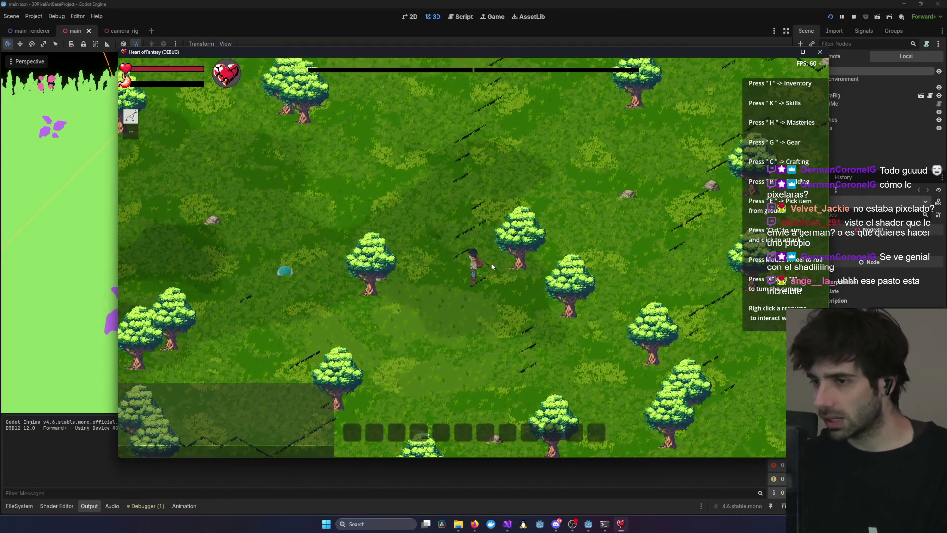
scroll(491, 267, up, 5)
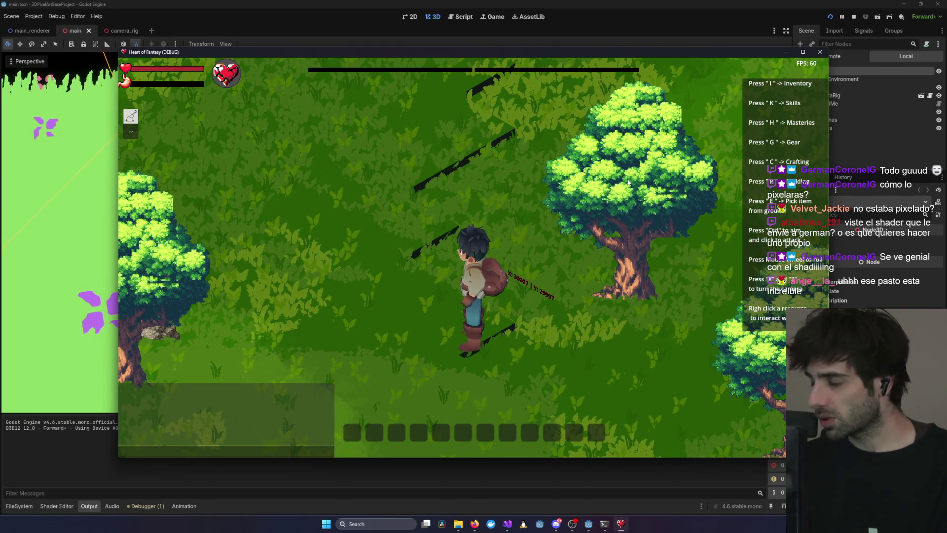
scroll(552, 213, down, 5)
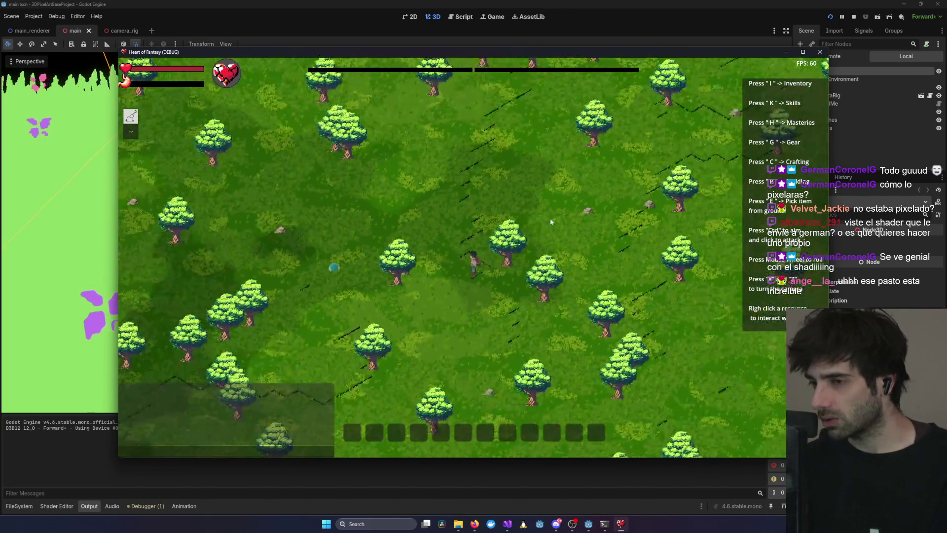
scroll(528, 273, down, 3)
scroll(495, 314, up, 5)
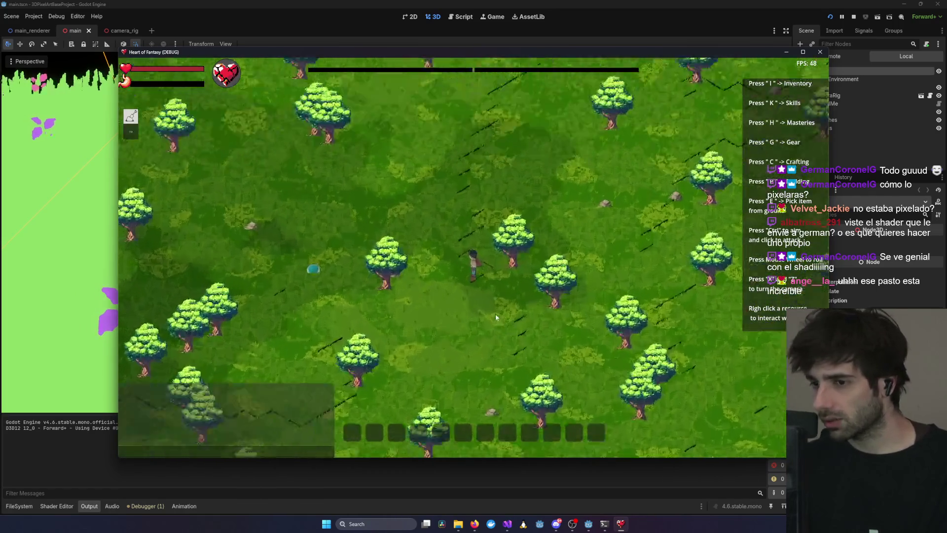
scroll(488, 316, down, 3)
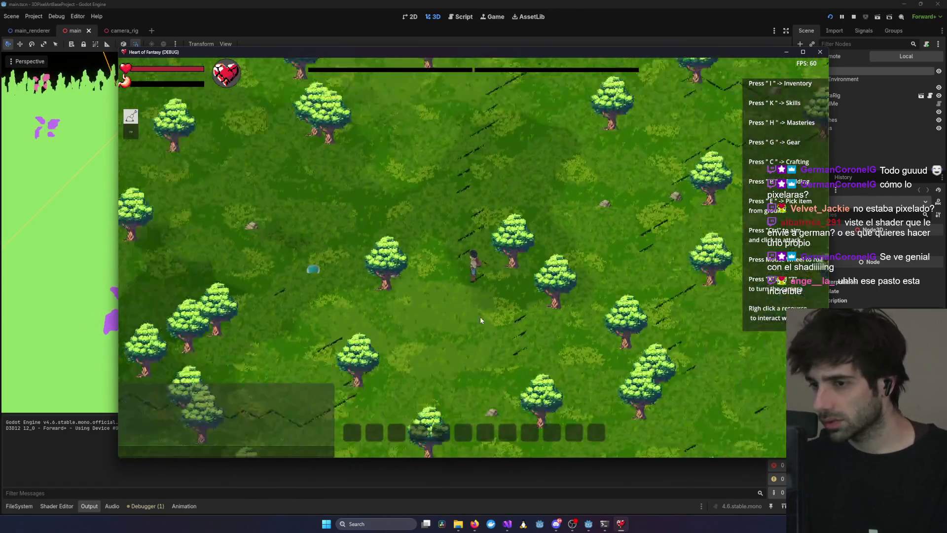
Keep moving across the grass field with more zooming, then minimize the Heart of Fantasy window.
key(a)
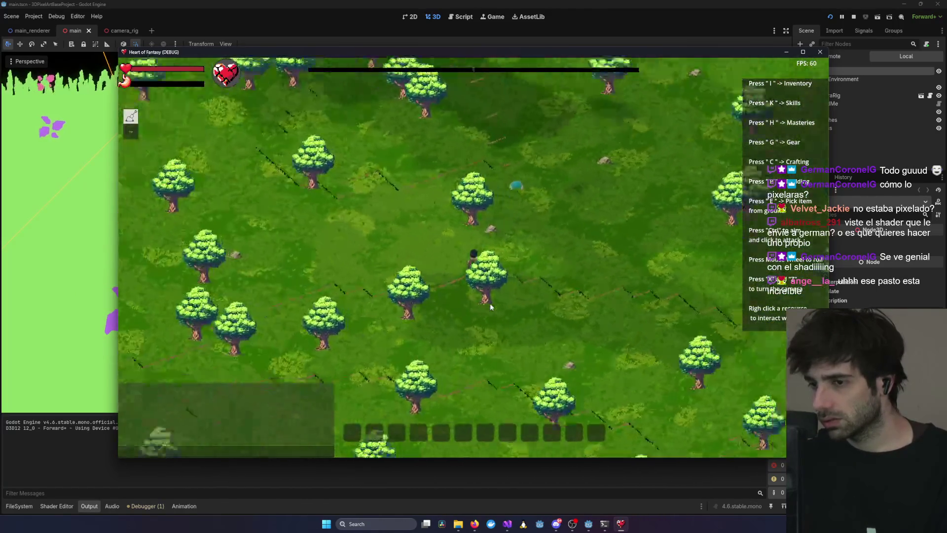
scroll(493, 299, down, 2)
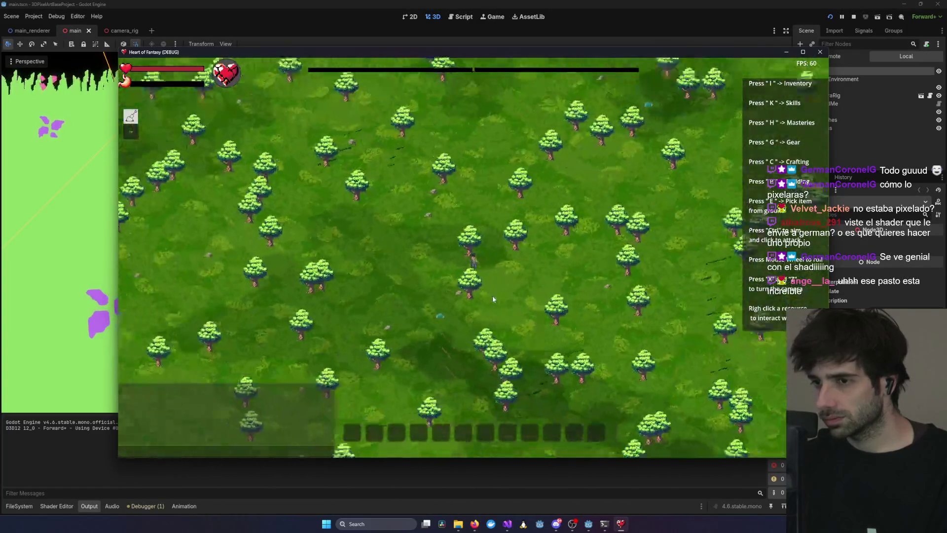
scroll(493, 299, down, 4)
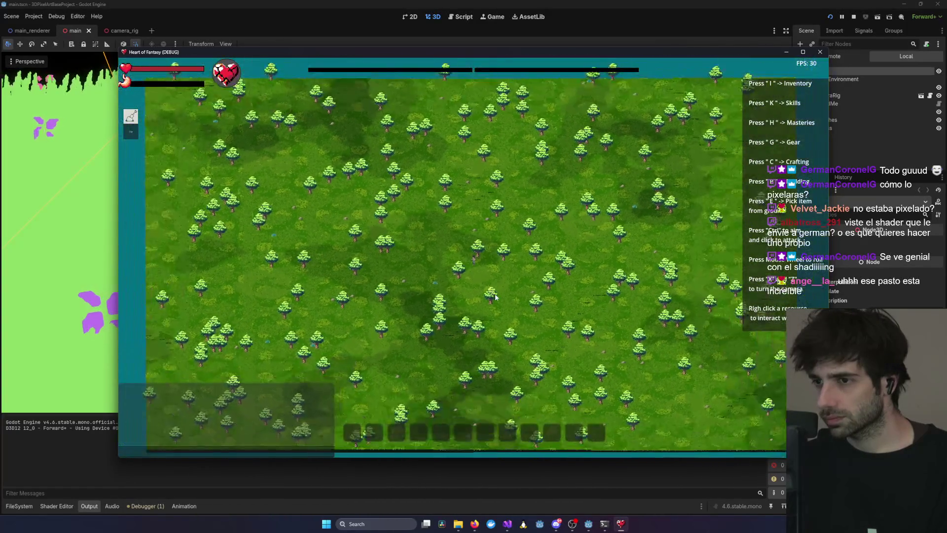
scroll(495, 293, up, 5)
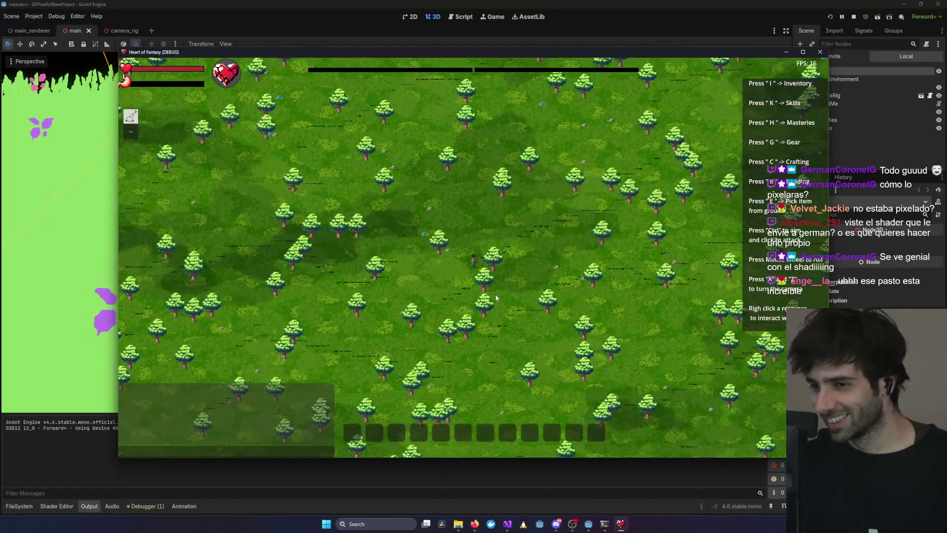
scroll(495, 293, up, 5)
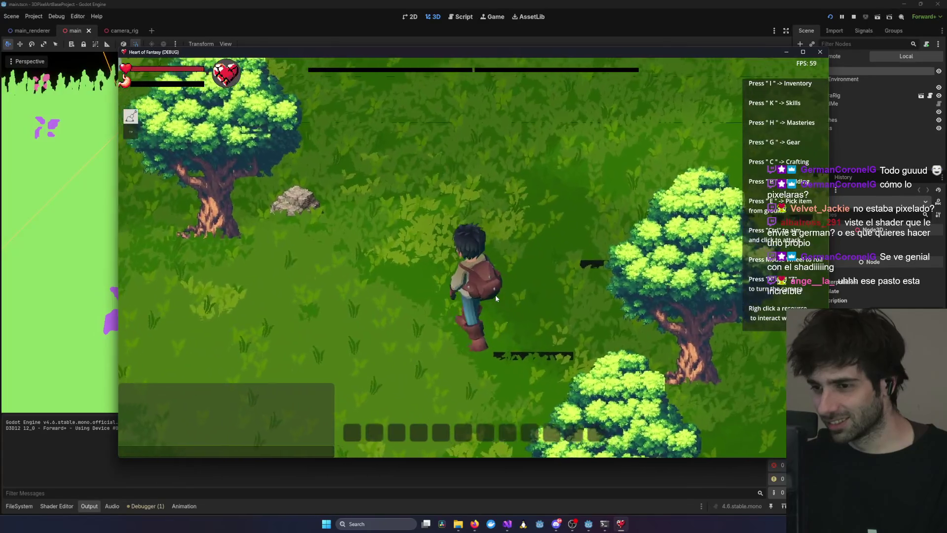
scroll(495, 294, down, 5)
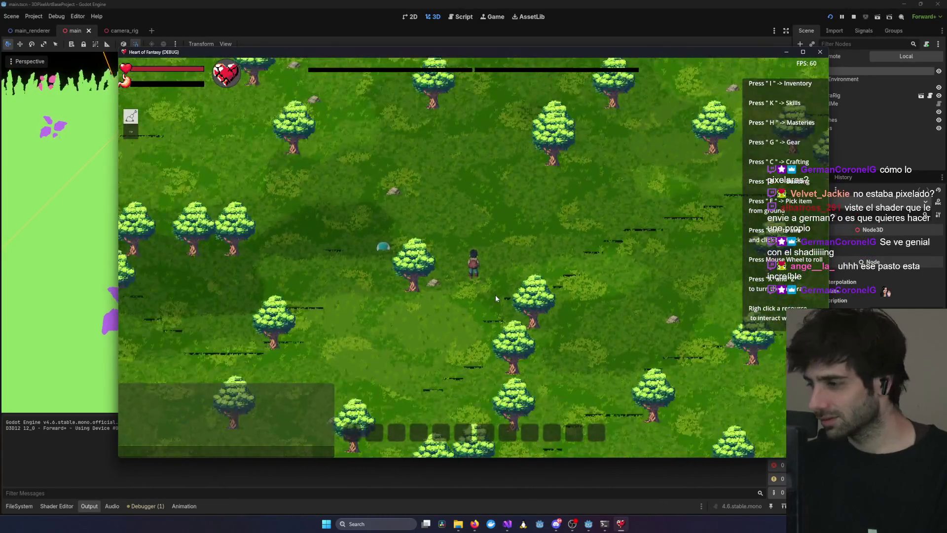
scroll(495, 295, down, 3)
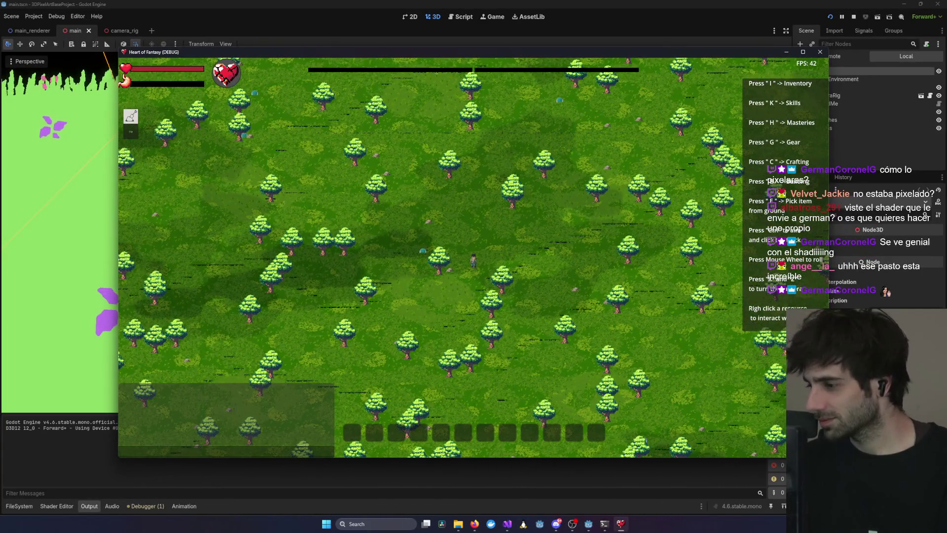
key(alt+Tab)
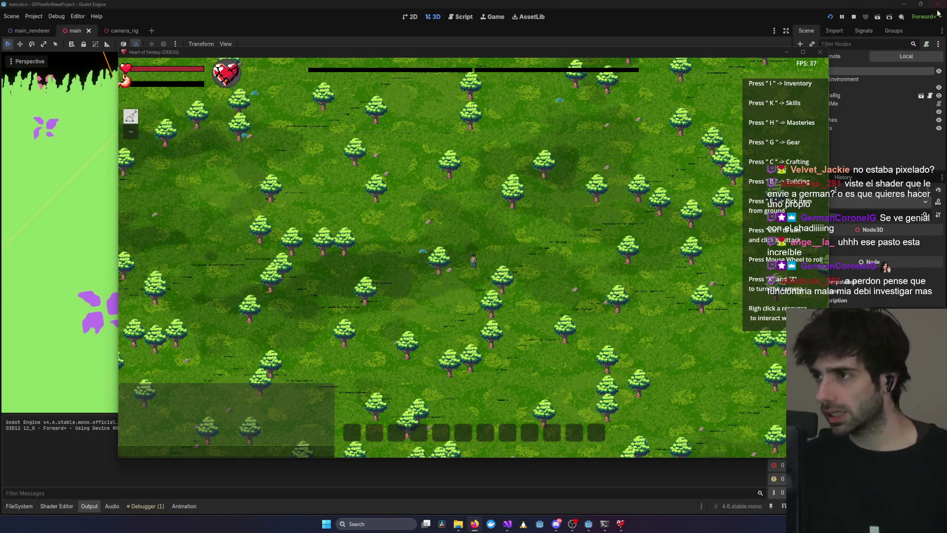
click(785, 52)
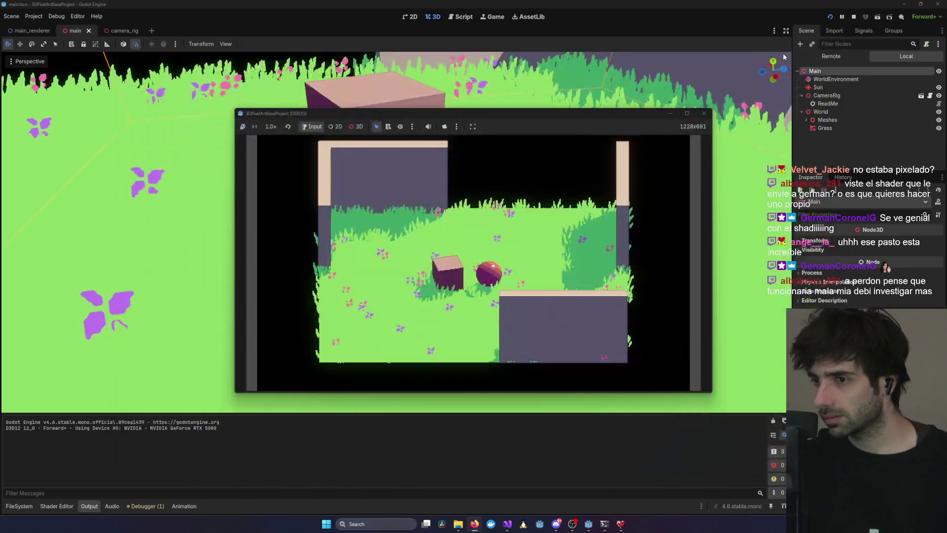
click(670, 114)
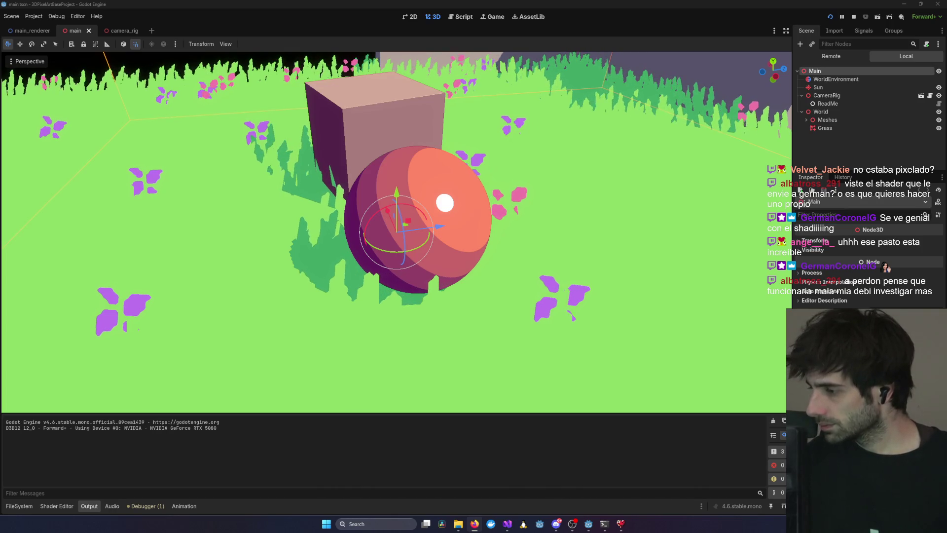
scroll(374, 215, down, 5)
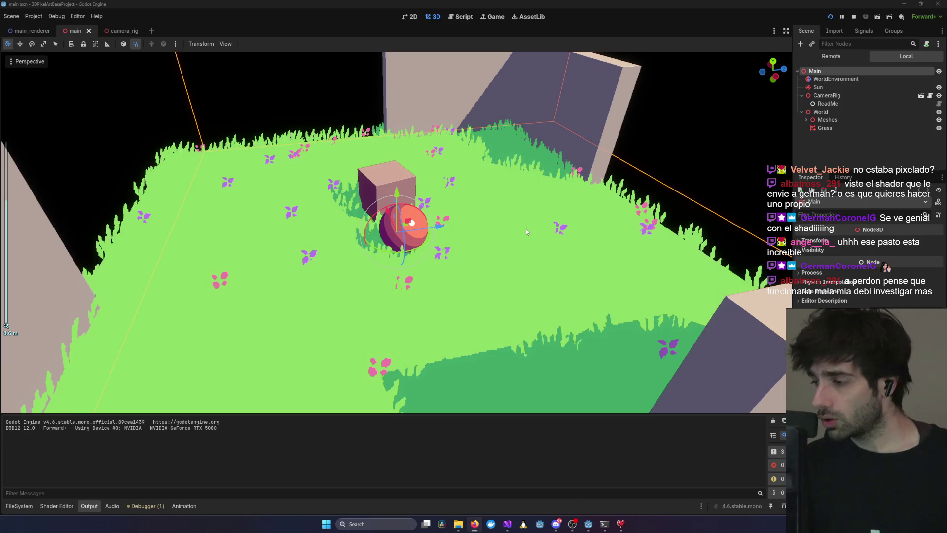
scroll(523, 229, down, 2)
mouse_move(522, 228)
mouse_down()
mouse_move(377, 173)
mouse_move(466, 167)
mouse_move(348, 183)
mouse_move(611, 200)
mouse_move(532, 197)
mouse_move(256, 231)
mouse_move(303, 202)
mouse_move(264, 181)
mouse_move(347, 203)
mouse_move(326, 247)
mouse_move(433, 205)
mouse_move(401, 242)
mouse_up()
scroll(346, 203, up, 2)
scroll(346, 202, down, 3)
scroll(325, 246, up, 4)
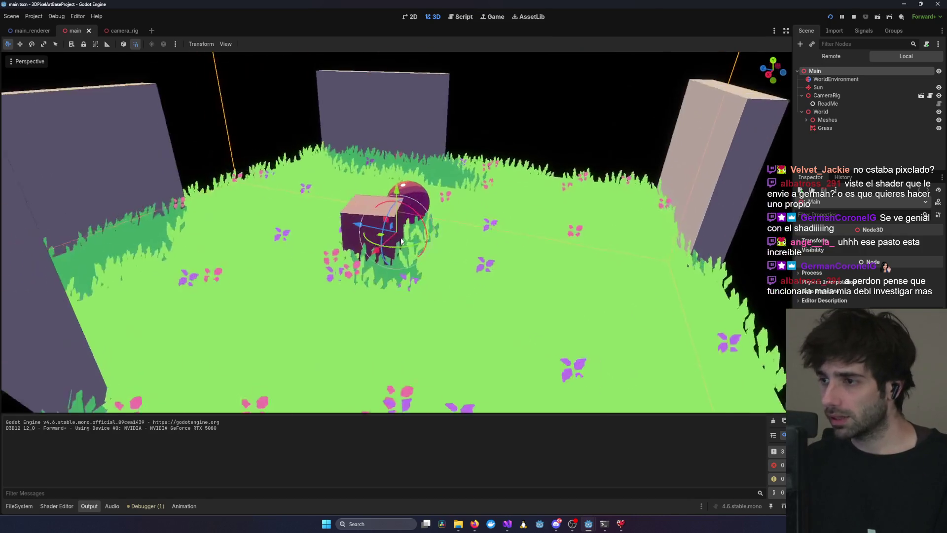
scroll(475, 219, down, 5)
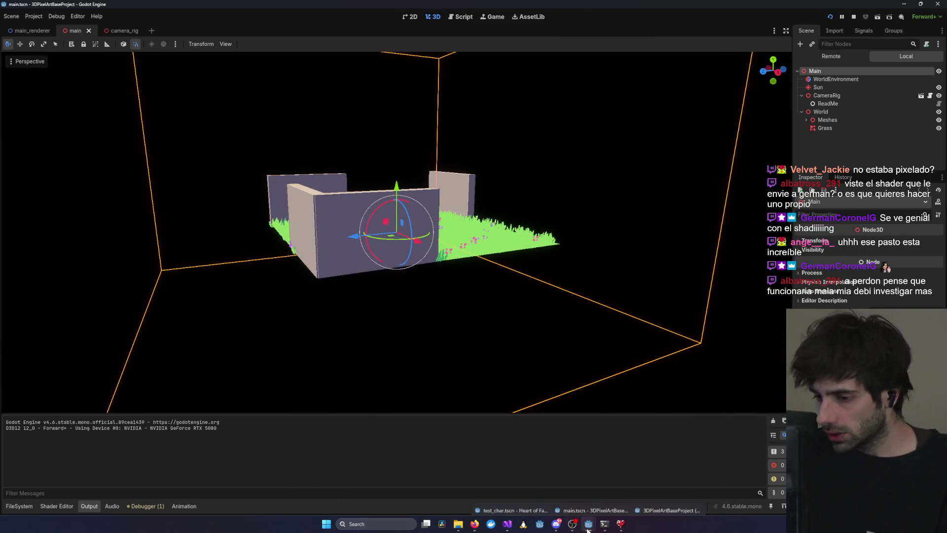
Minimize the Godot editor window to reveal Visual Studio's console log.
mouse_move(587, 529)
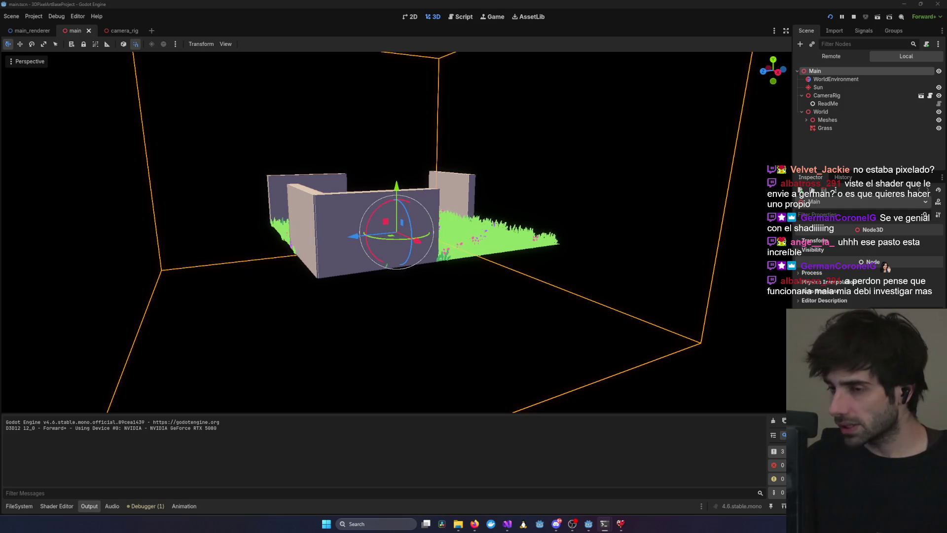
click(904, 4)
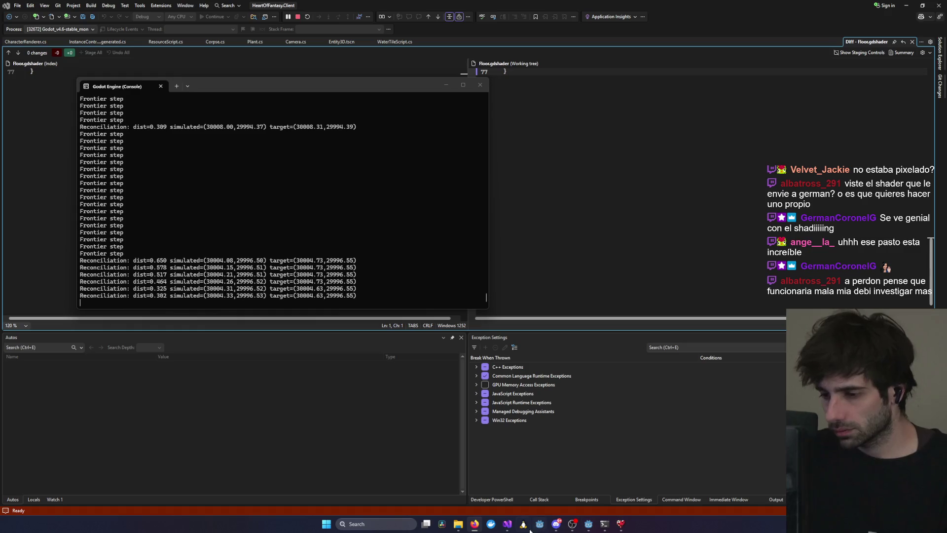
Bring Heart of Fantasy forward and walk the character around the pixelated grass, zooming in and out.
click(621, 525)
scroll(518, 240, up, 5)
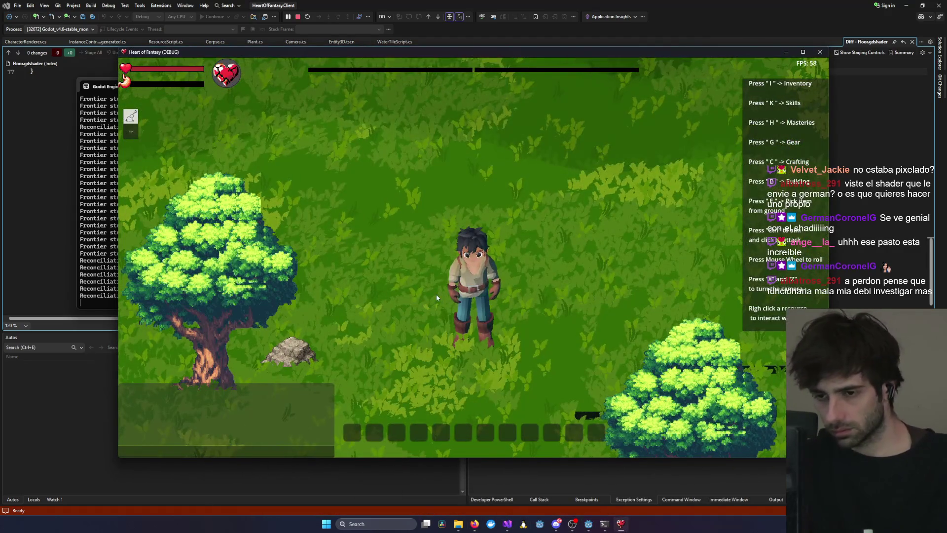
key(w+a)
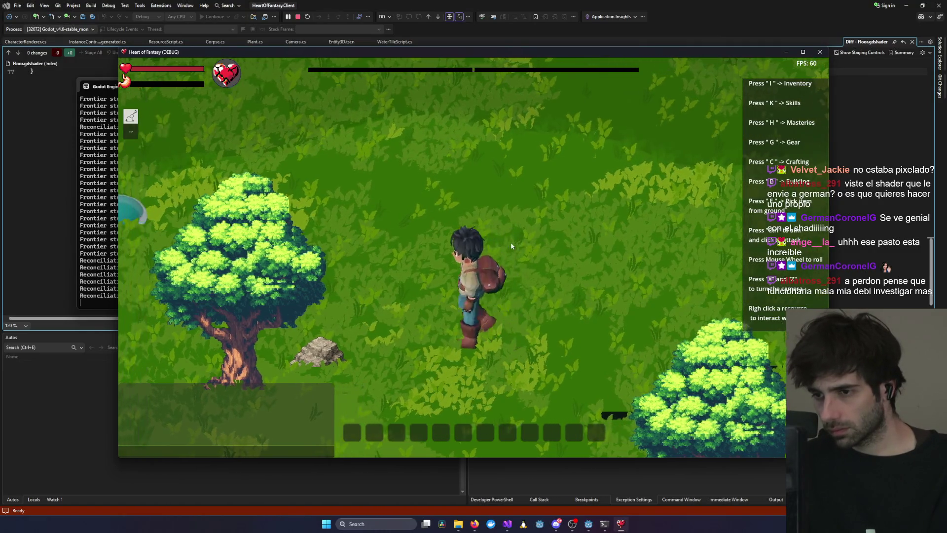
scroll(510, 243, down, 5)
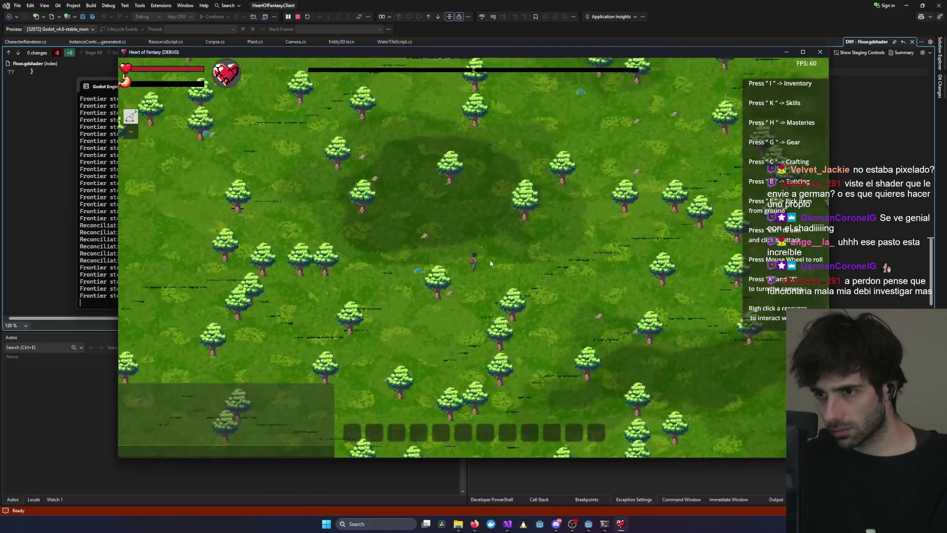
scroll(490, 264, up, 5)
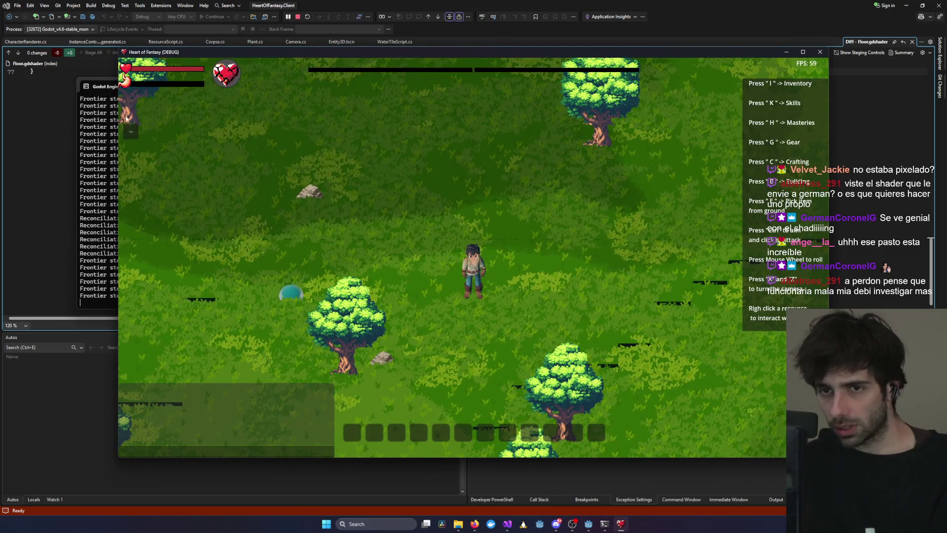
scroll(441, 219, down, 5)
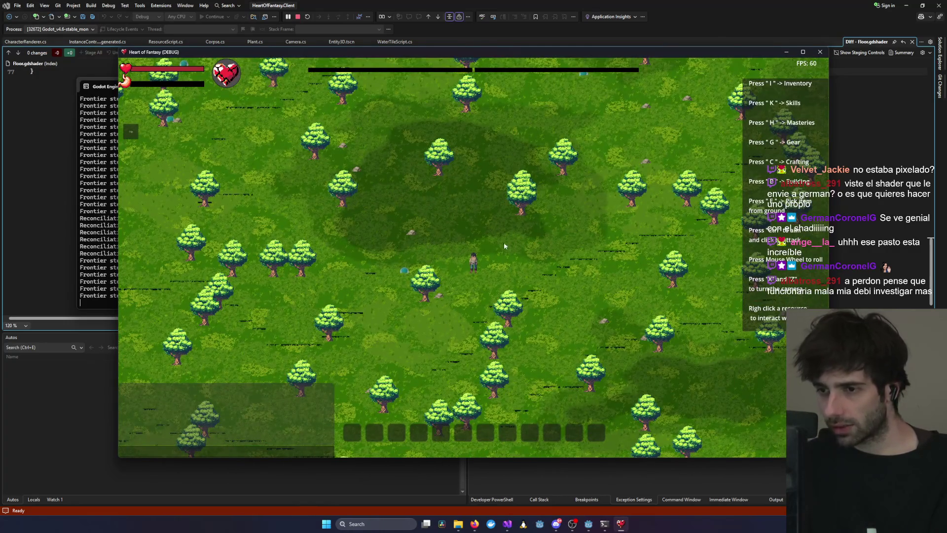
scroll(511, 223, up, 5)
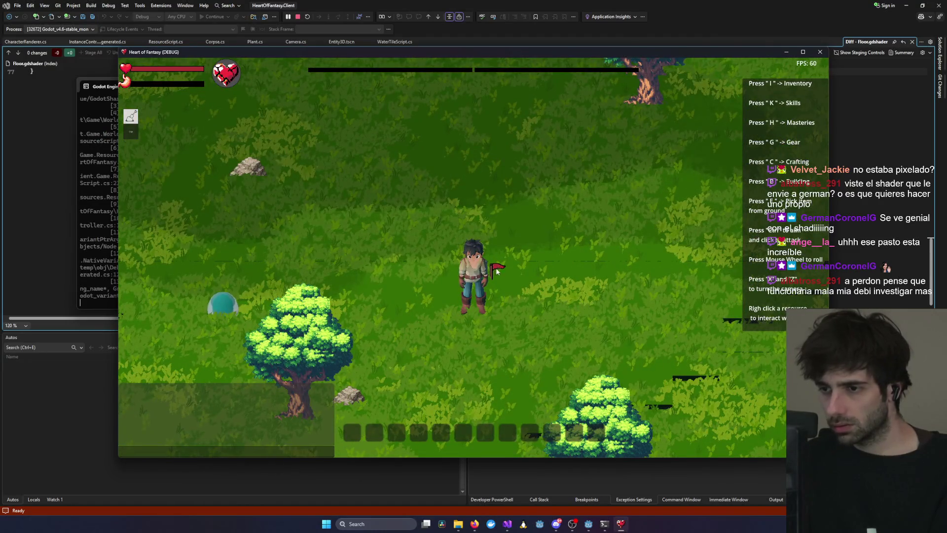
key(a)
key(s)
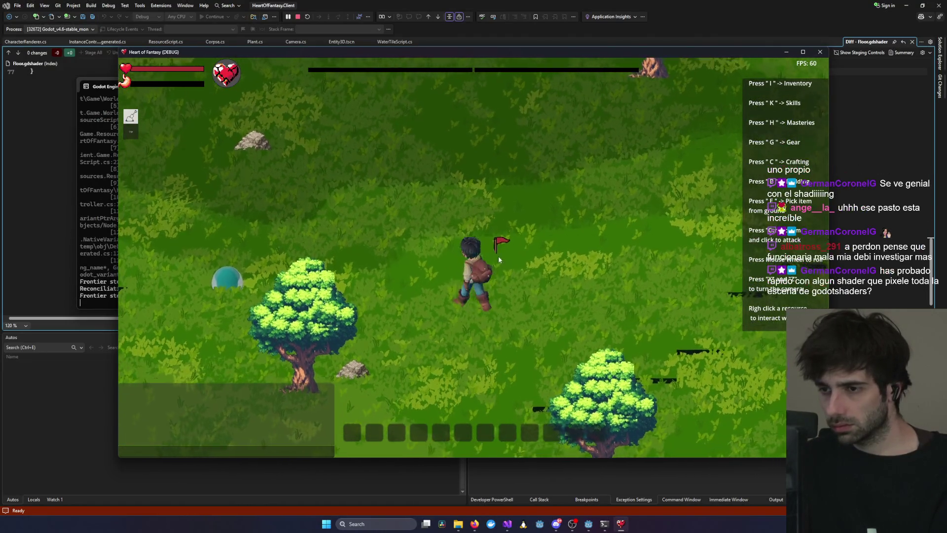
key(a)
key(s)
key(d)
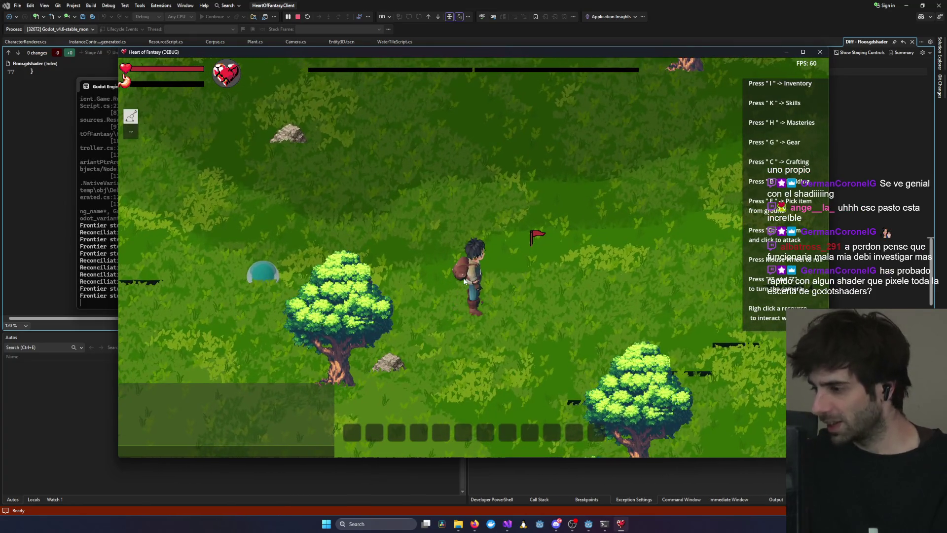
key(d)
key(s)
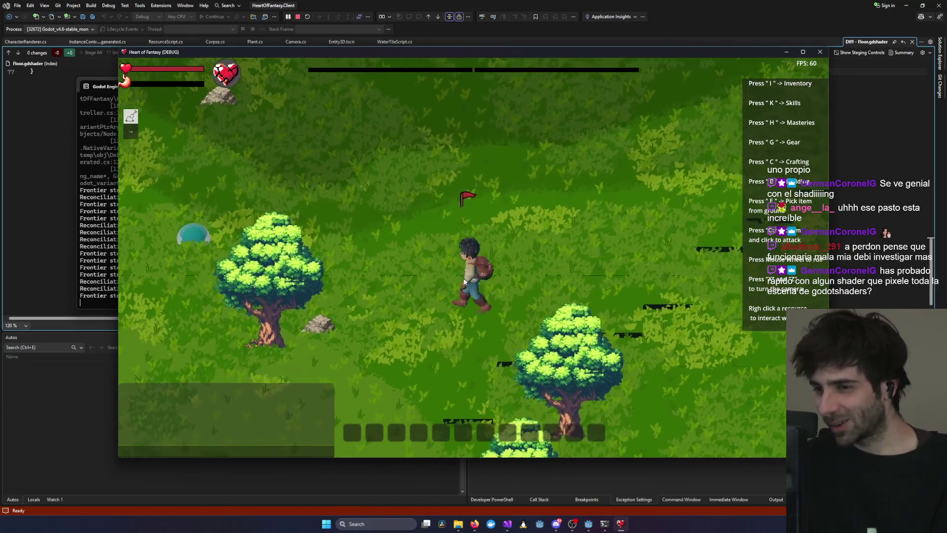
key(a)
key(w)
key(w)
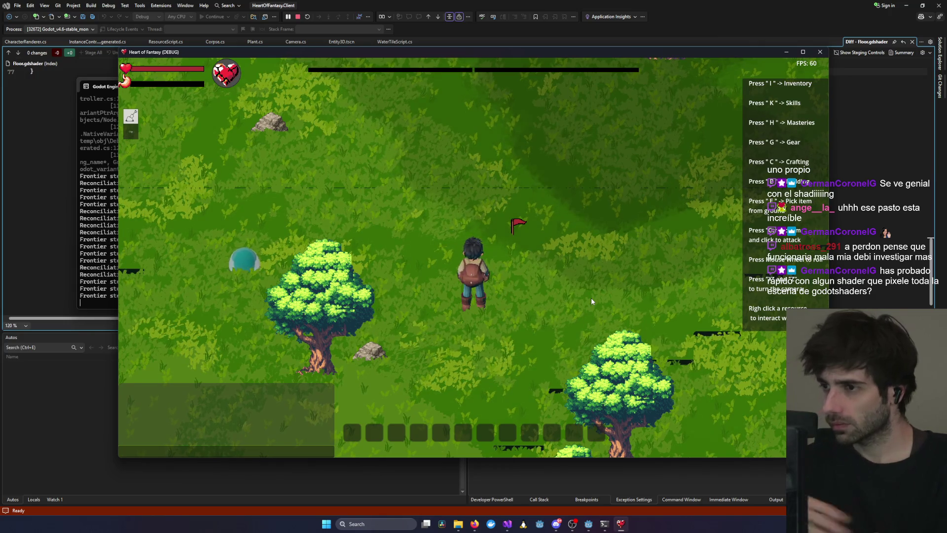
Walk right with a bit more zooming, then return to the Godot editor.
scroll(584, 283, down, 5)
scroll(584, 283, up, 3)
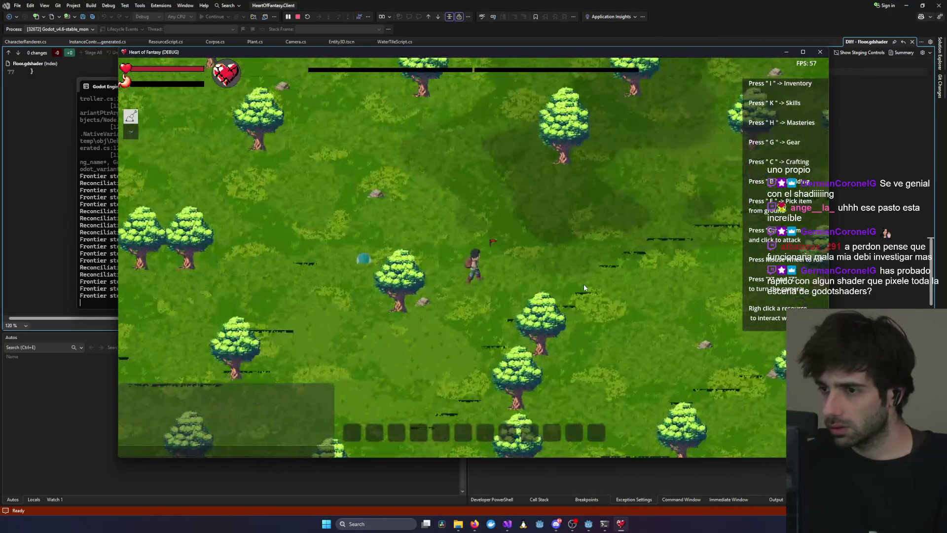
key(d)
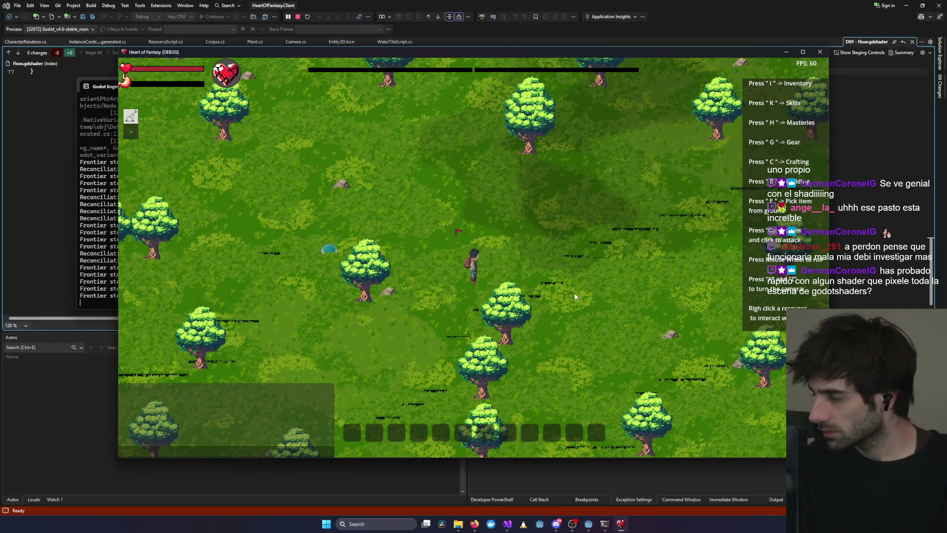
scroll(548, 287, up, 2)
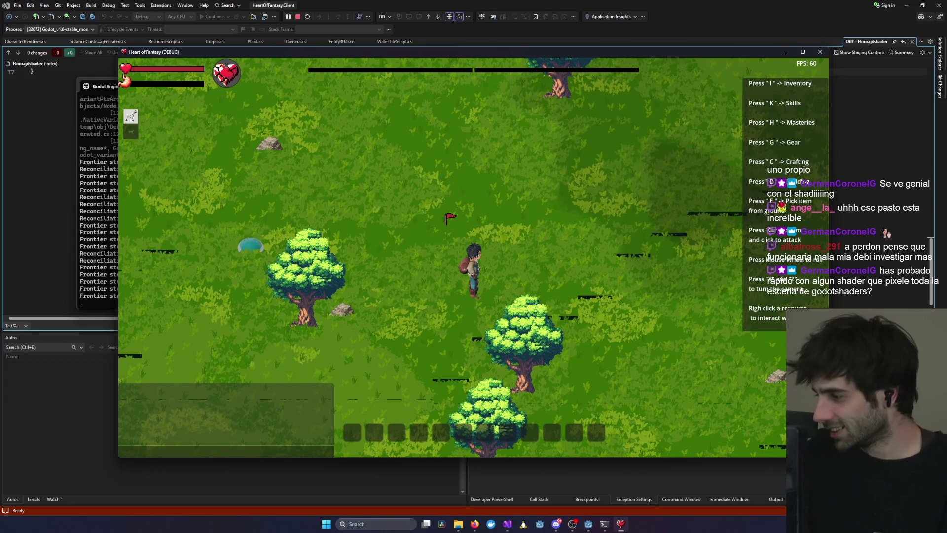
key(super+d)
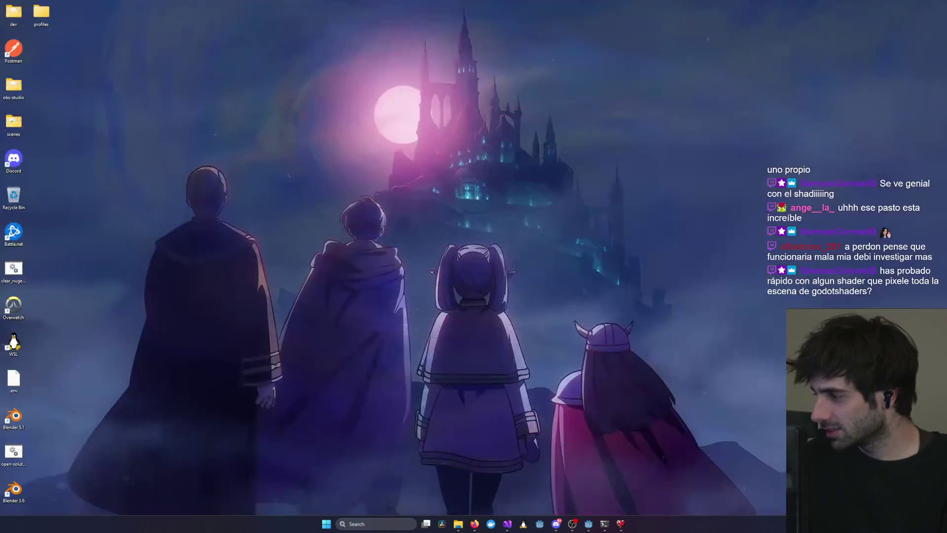
key(super+d)
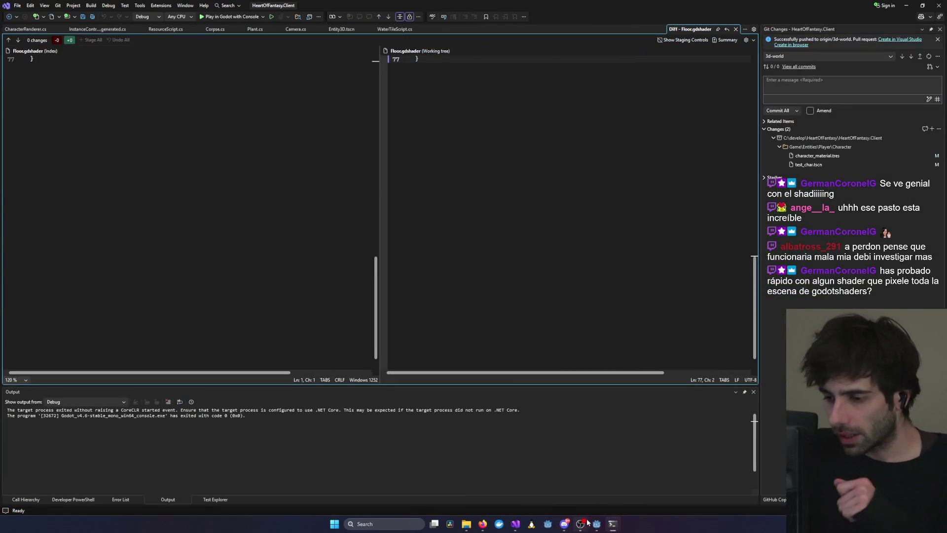
mouse_move(597, 526)
click(523, 489)
Open Project Settings on the Display > Window page.
click(33, 16)
click(54, 32)
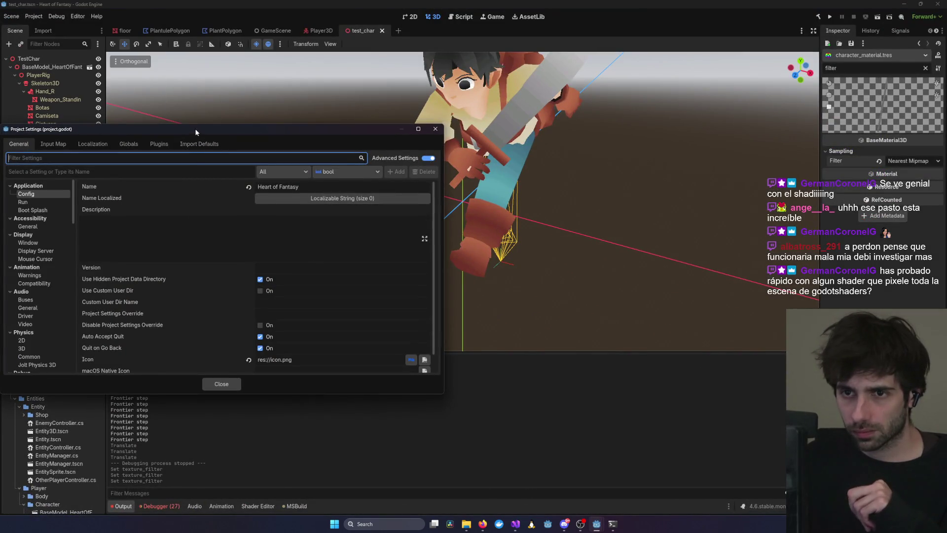
drag(196, 132, 386, 113)
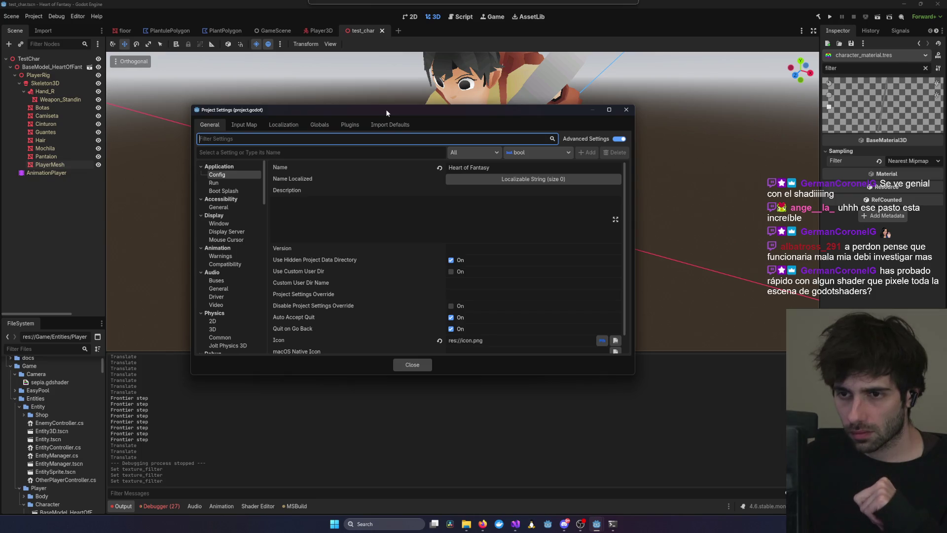
click(217, 223)
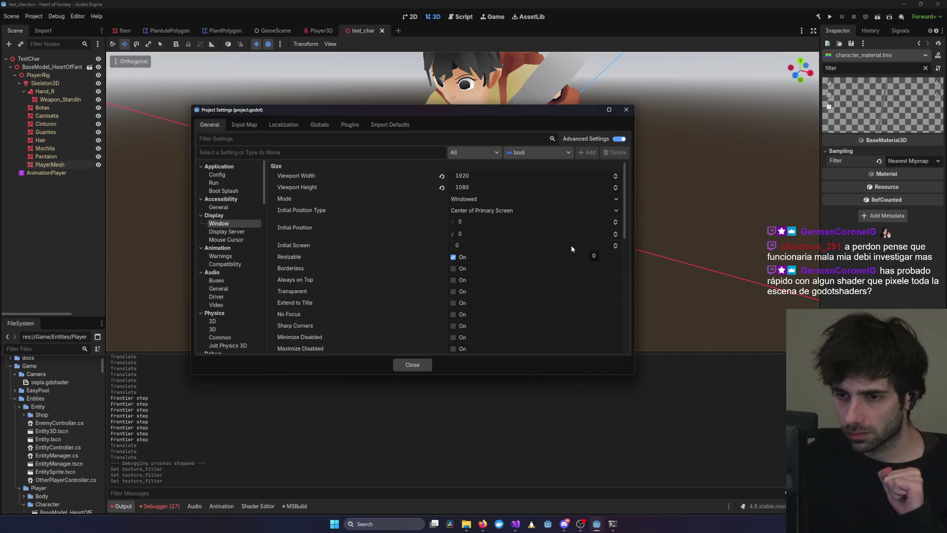
Inspect the Stretch mode choices, leaving it at 2d with expand aspect and integer scale.
scroll(282, 337, down, 2)
scroll(300, 323, down, 2)
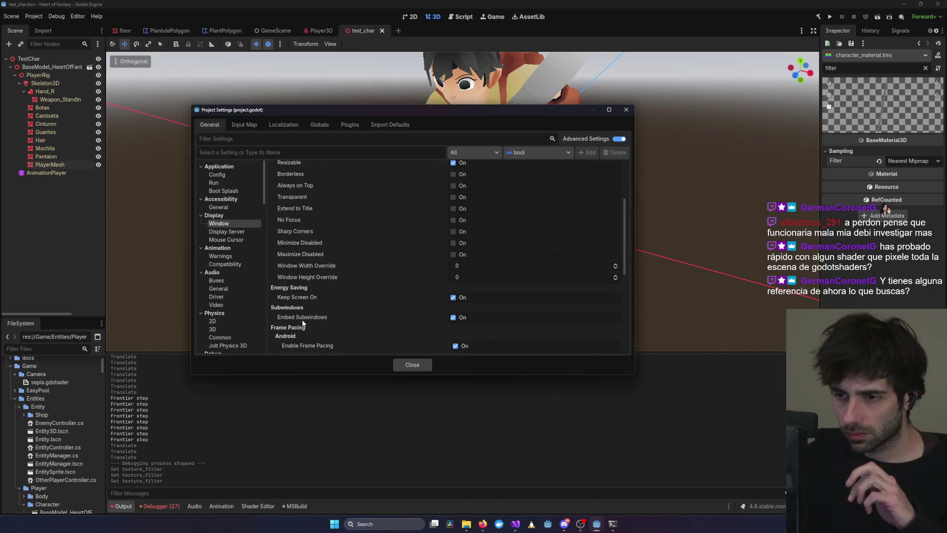
scroll(303, 323, down, 5)
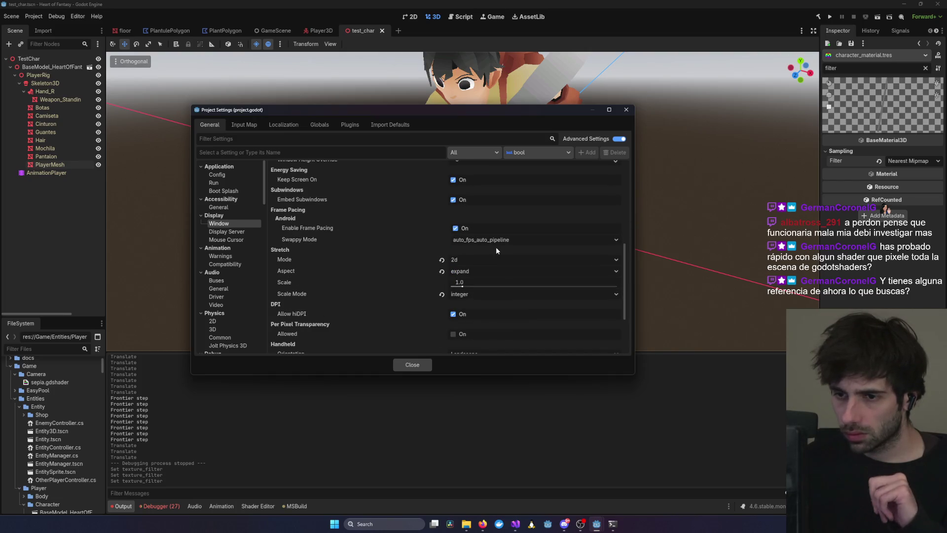
click(463, 259)
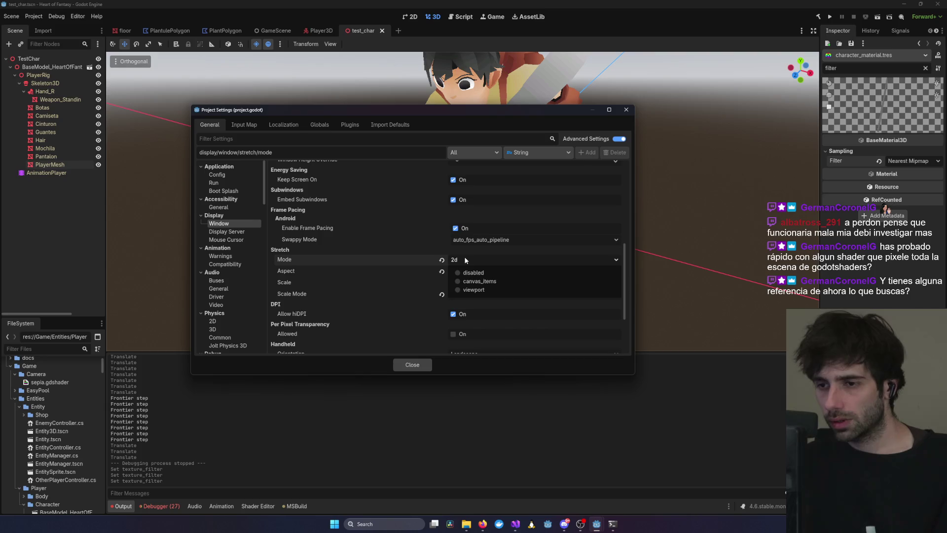
click(478, 257)
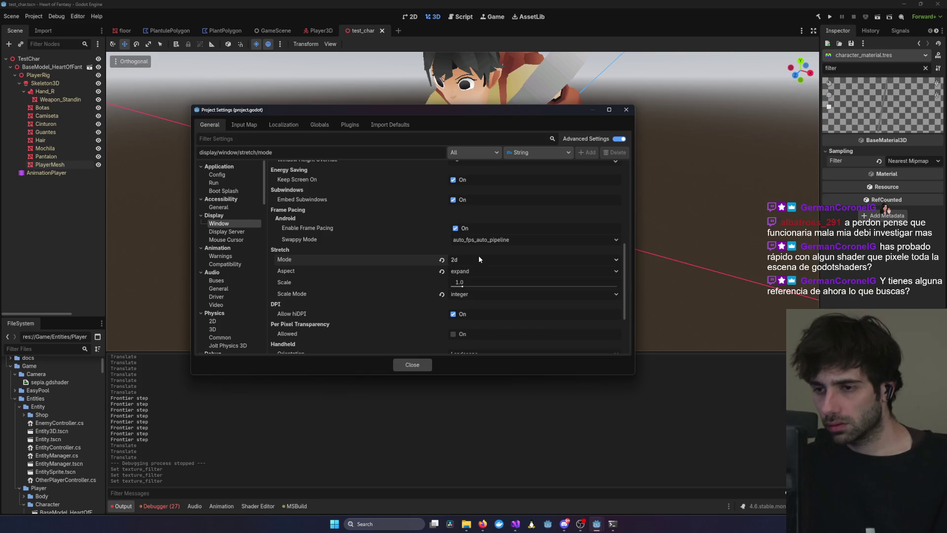
Switch to the browser and bring up the '3D pixel art water shader' YouTube video.
key(alt+Tab)
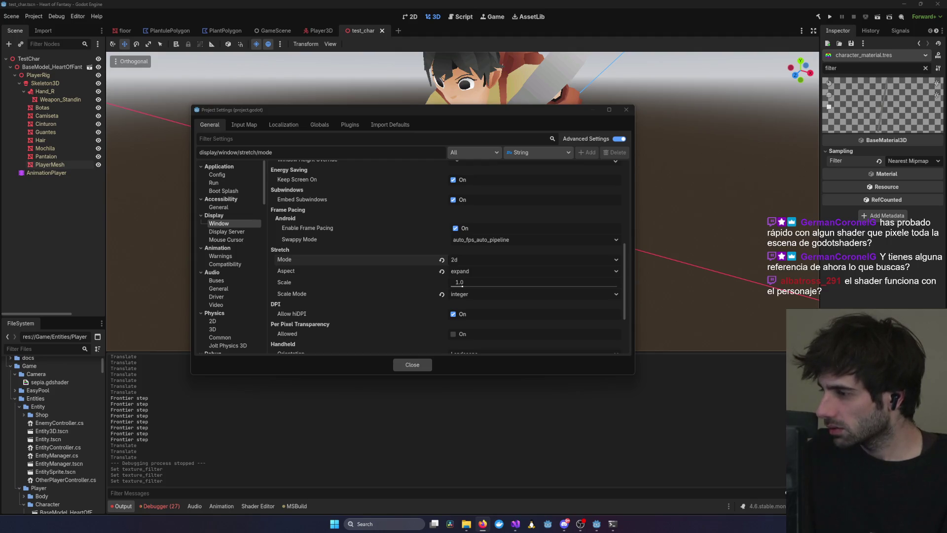
key(alt+Tab)
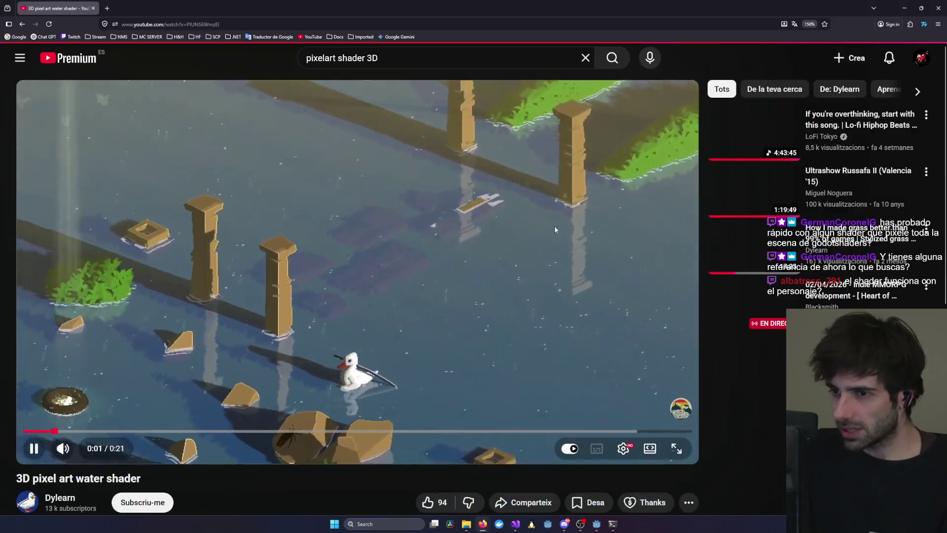
Watch the '3D pixel art water shader' video fullscreen, then exit and return to Godot.
double_click(499, 237)
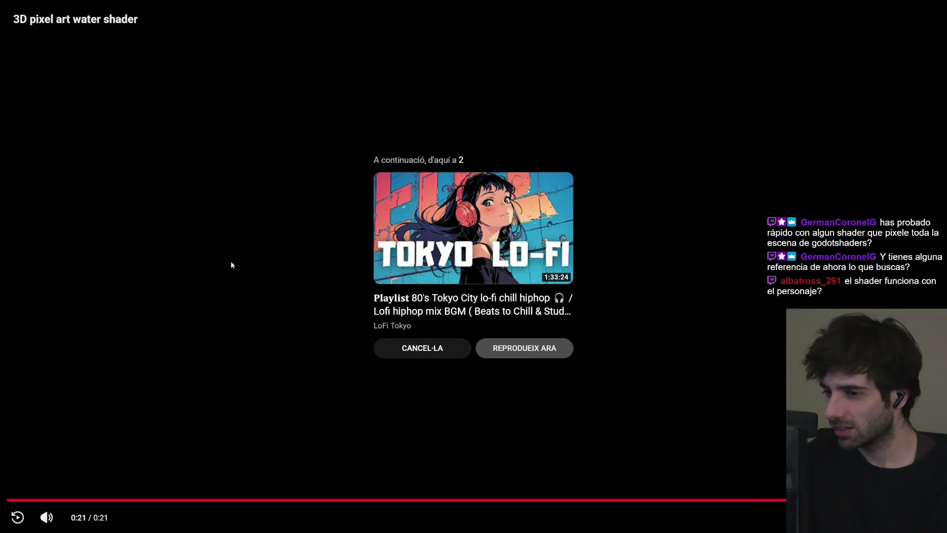
key(Escape)
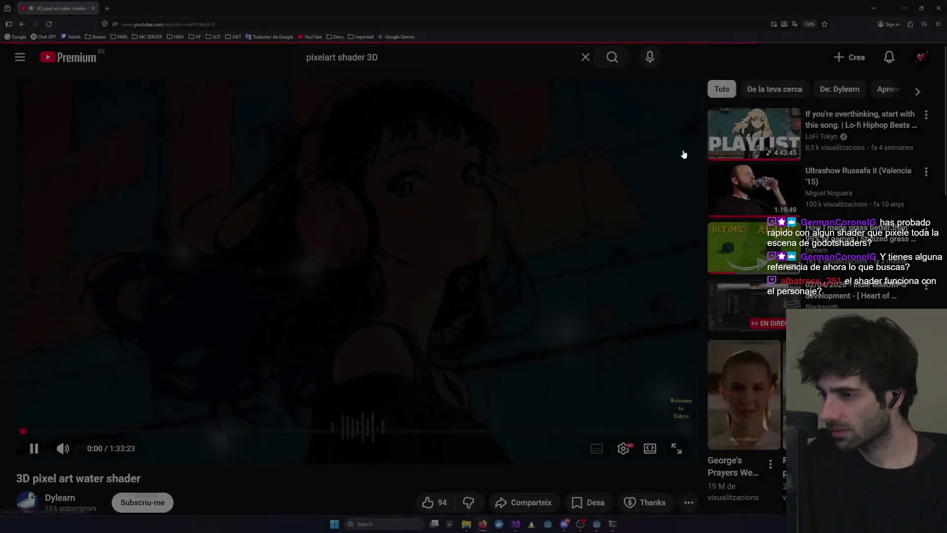
key(alt+Tab)
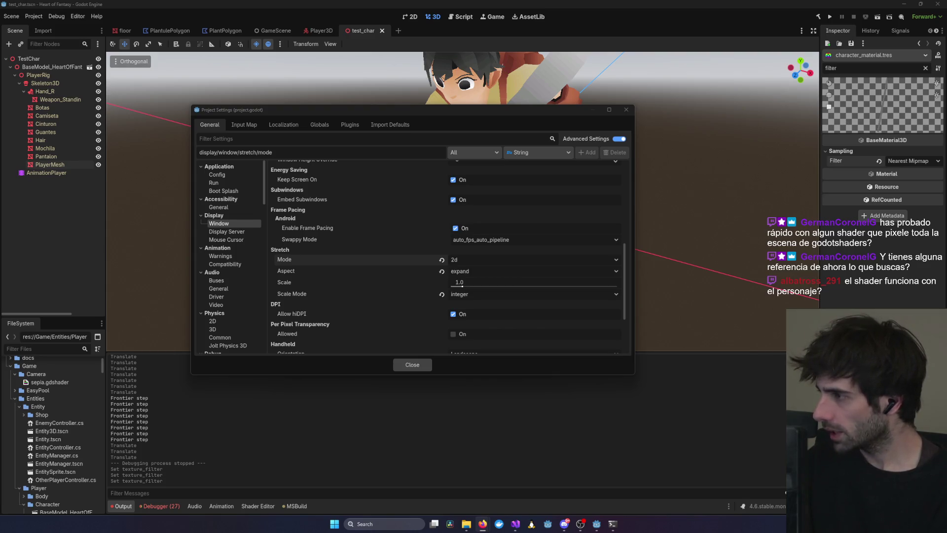
key(alt+Tab)
double_click(499, 343)
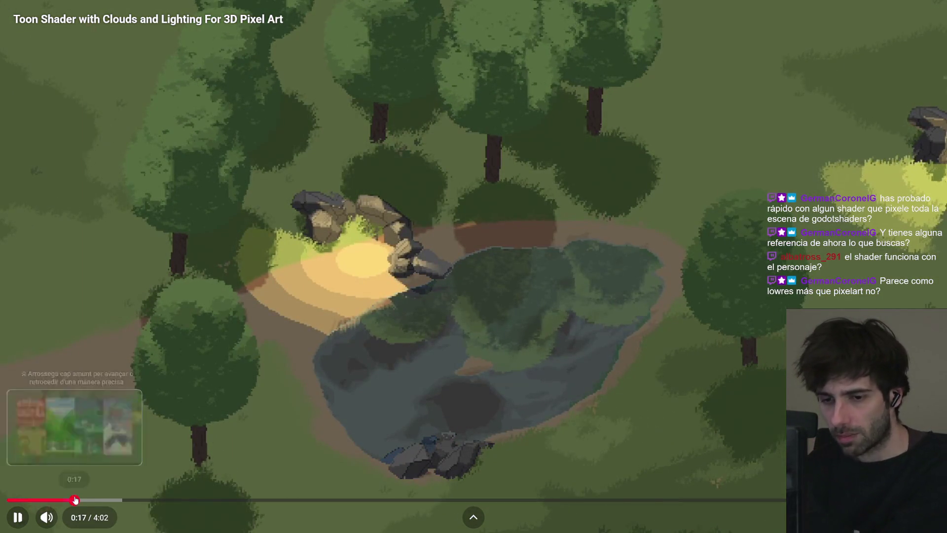
click(76, 500)
drag(100, 498, 472, 481)
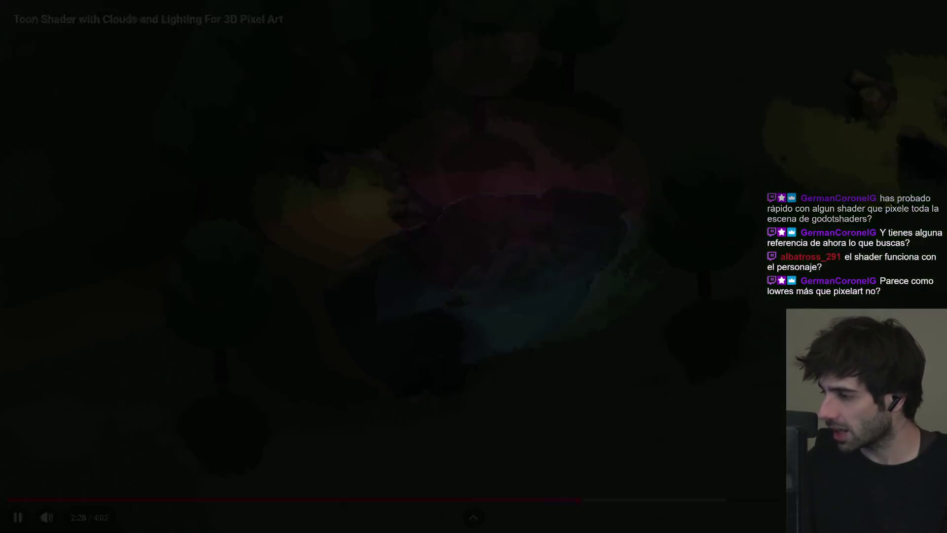
key(Escape)
click(605, 125)
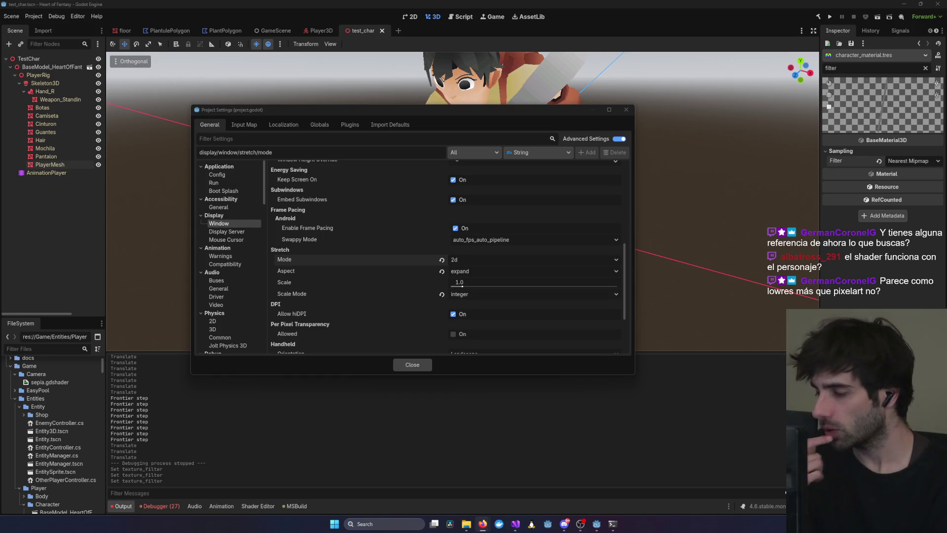
Switch to the 3DPixelArtBaseProject editor, run its demo, and maximize the demo window.
mouse_move(599, 527)
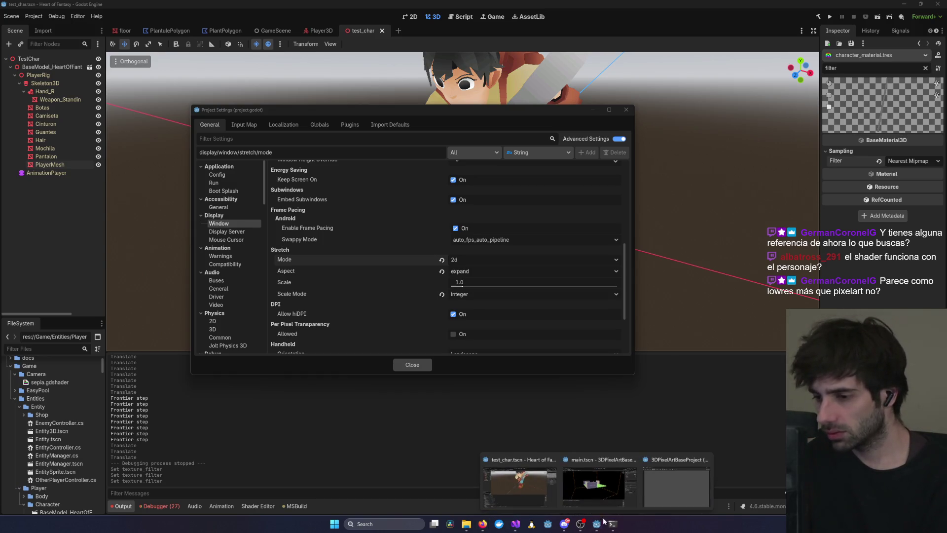
click(605, 486)
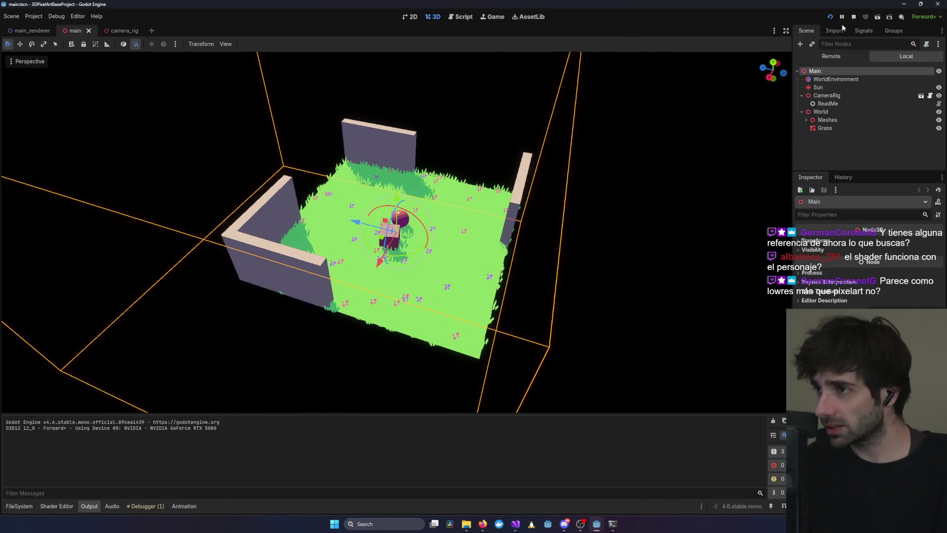
click(830, 17)
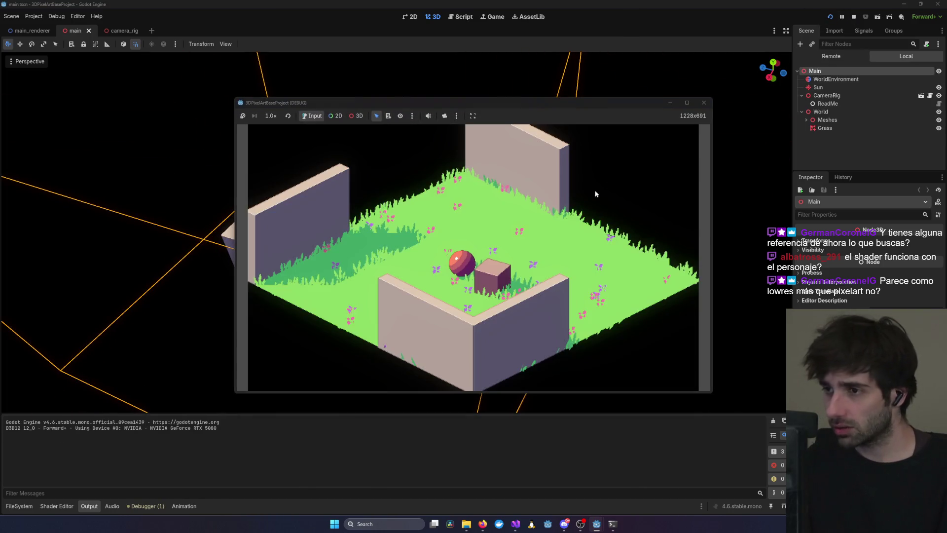
click(686, 102)
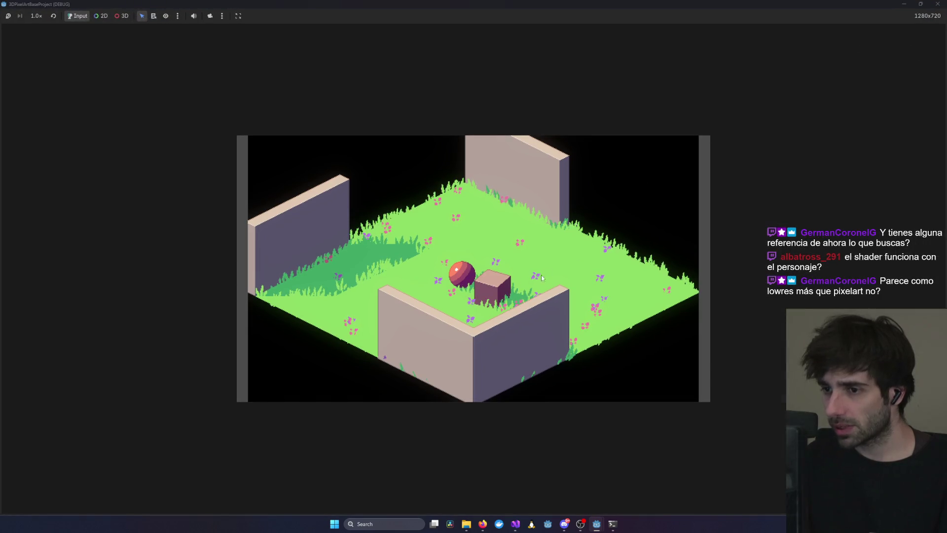
Rotate the demo camera through several angles around the grass scene, then stop the demo.
key(e)
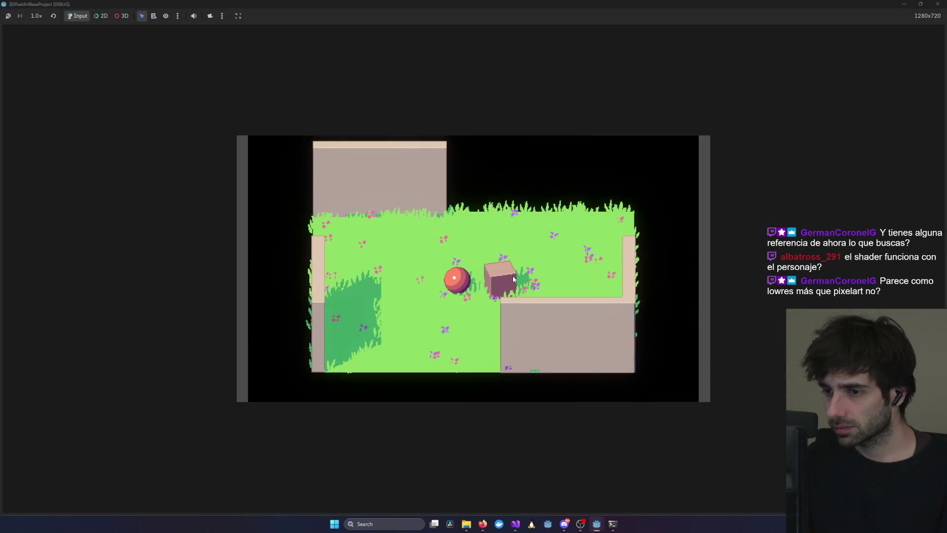
key(e)
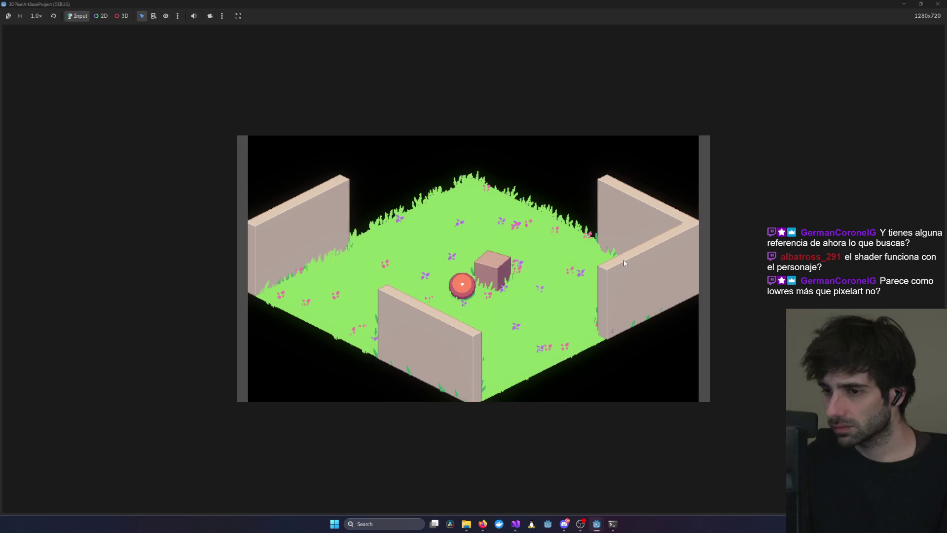
key(e)
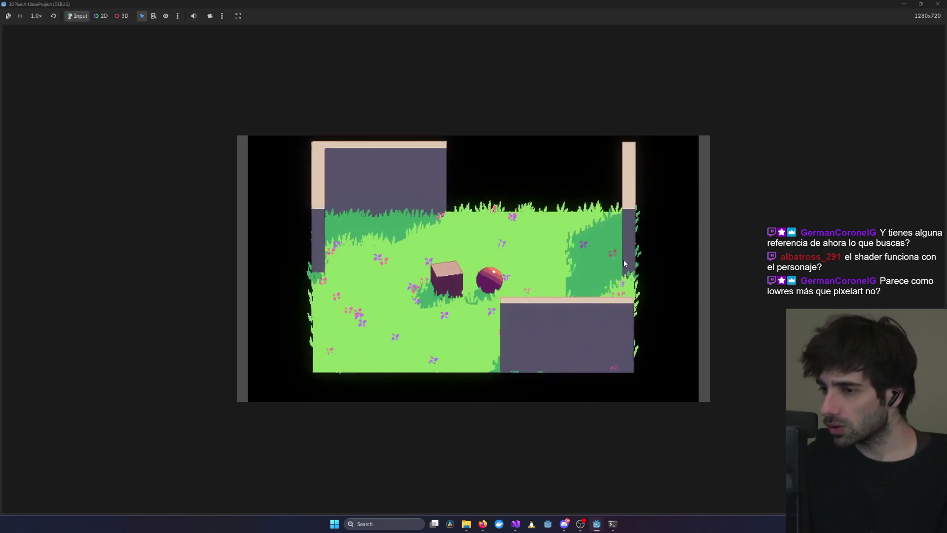
key(e)
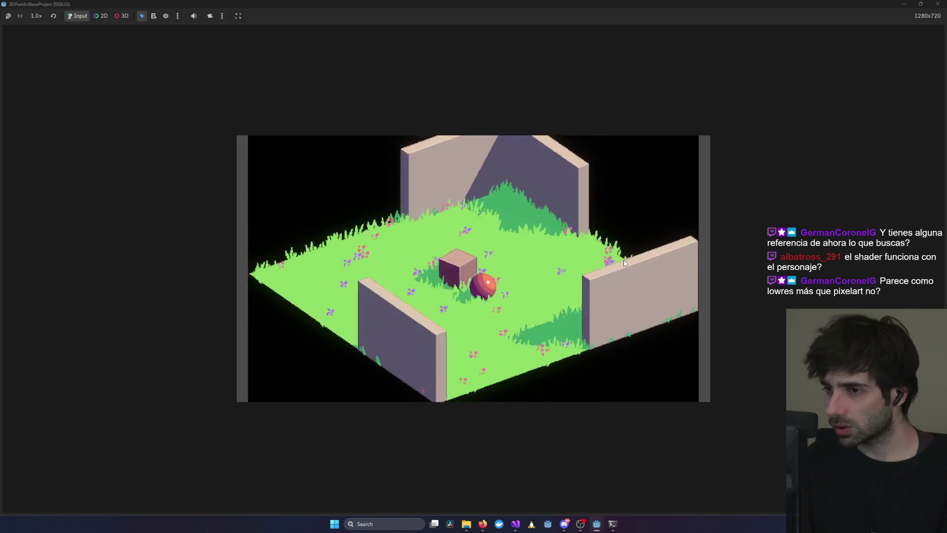
key(e)
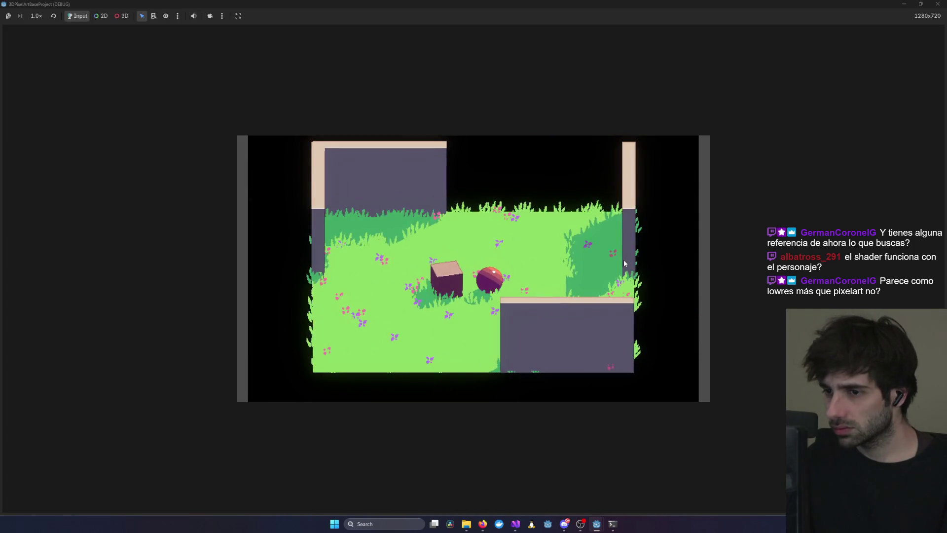
key(e)
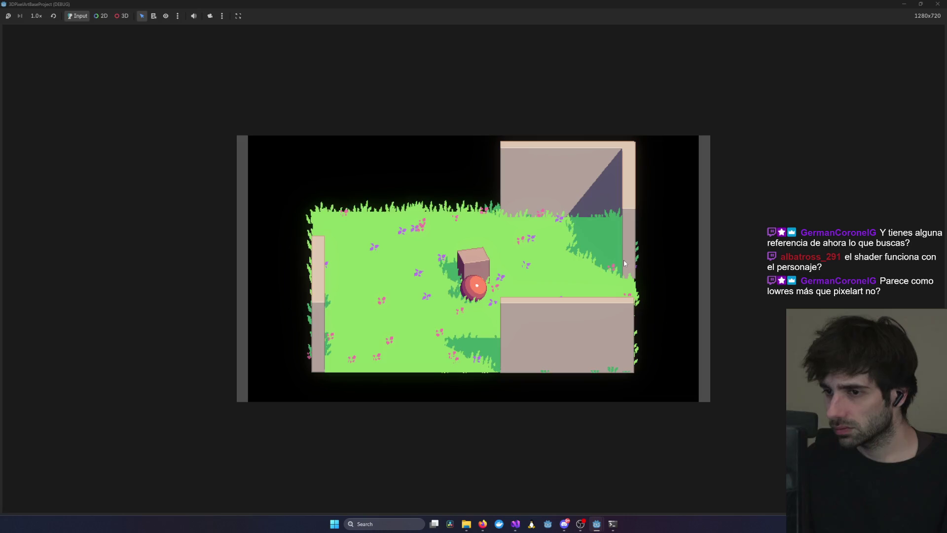
click(937, 4)
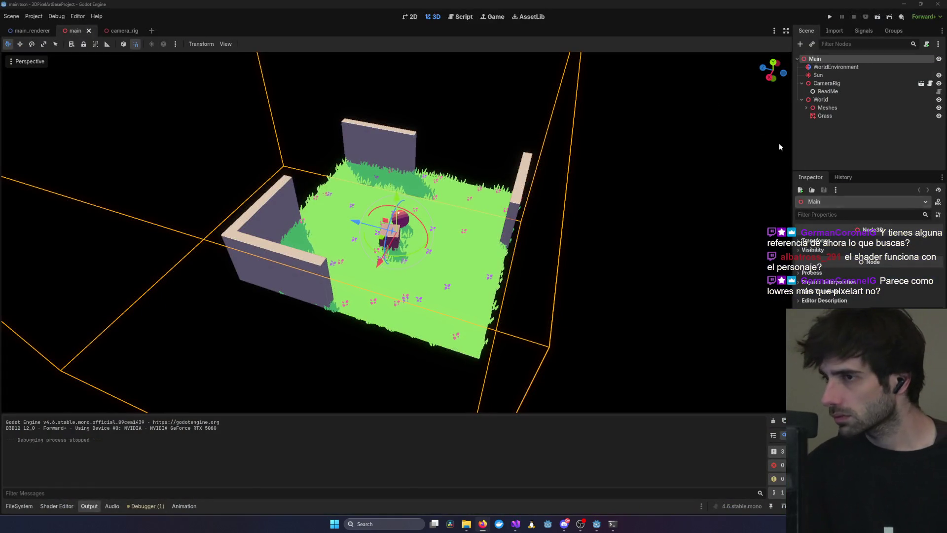
Close Heart of Fantasy's Project Settings and reload the externally changed GameScene.tscn from disk.
click(845, 7)
click(938, 4)
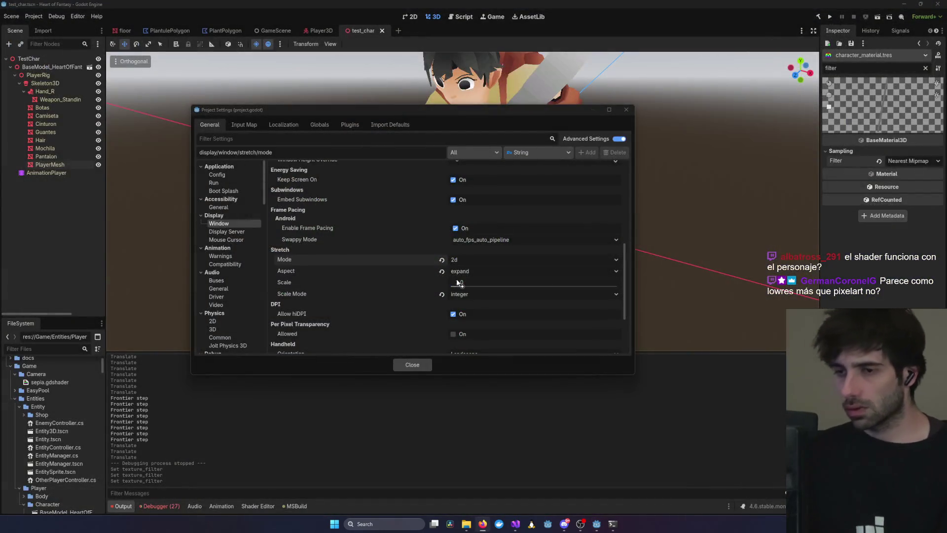
click(625, 110)
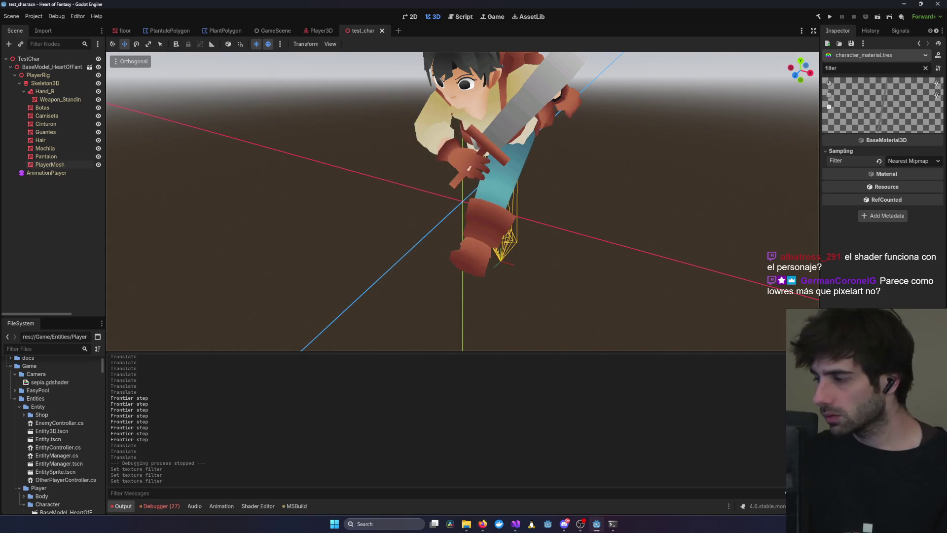
key(alt+Tab)
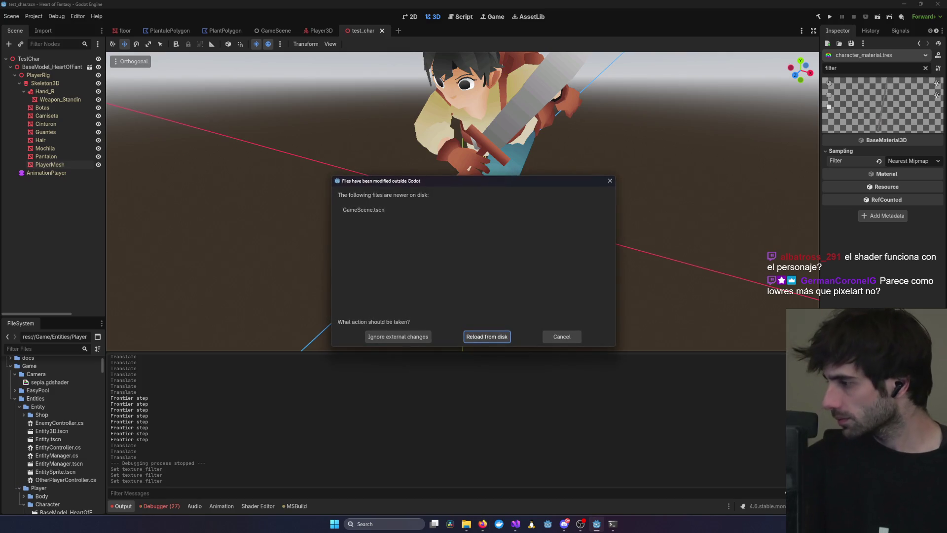
click(500, 340)
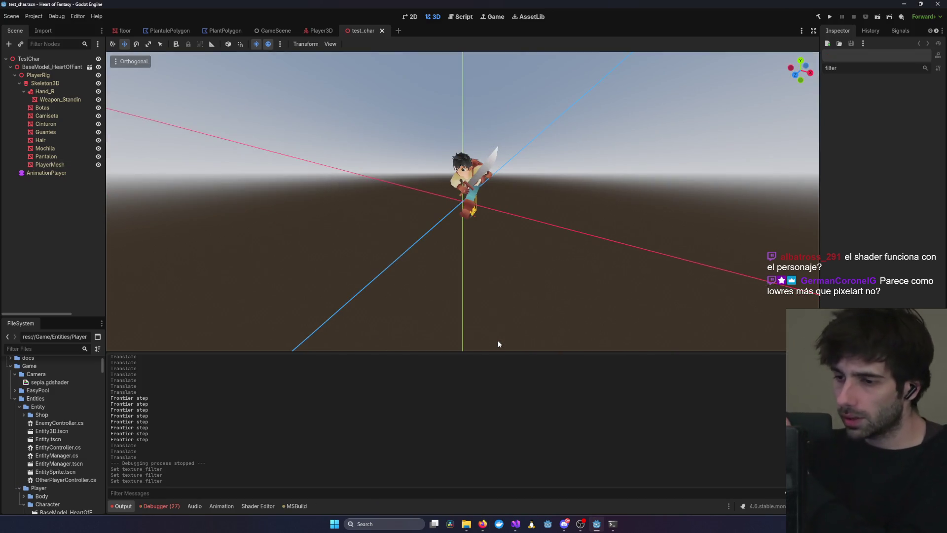
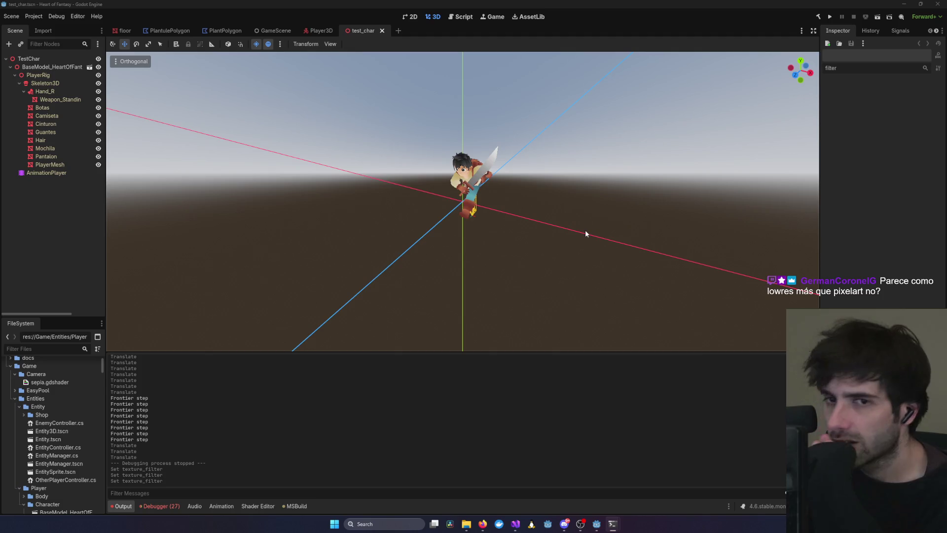
Reload the externally modified files from disk.
click(491, 337)
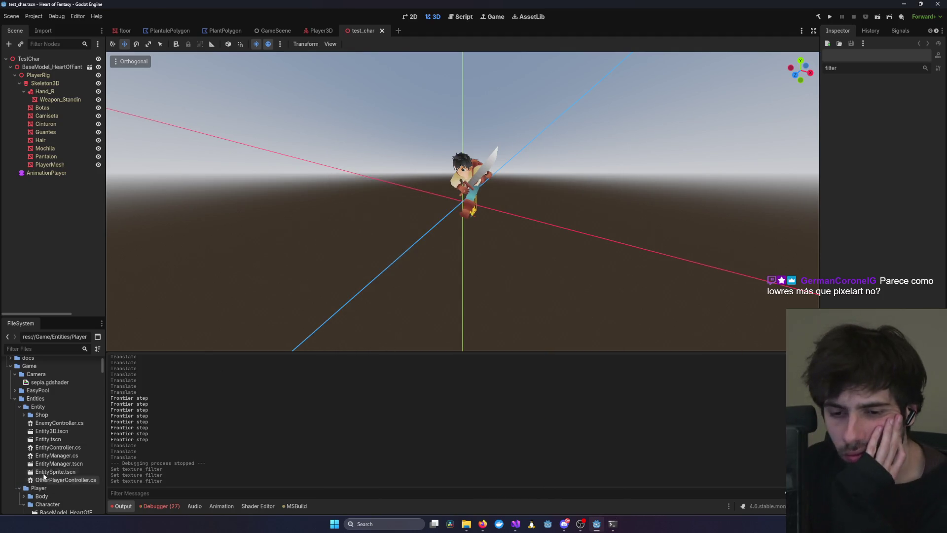
scroll(37, 430, down, 5)
scroll(37, 431, down, 10)
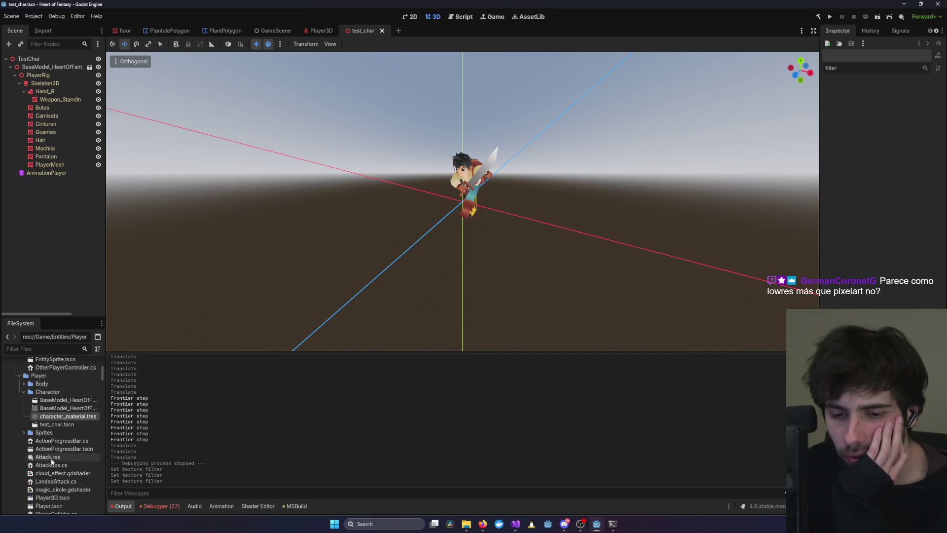
Filter the FileSystem for 'GameScene' and open GameScene.tscn.
click(40, 347)
text(GameScene)
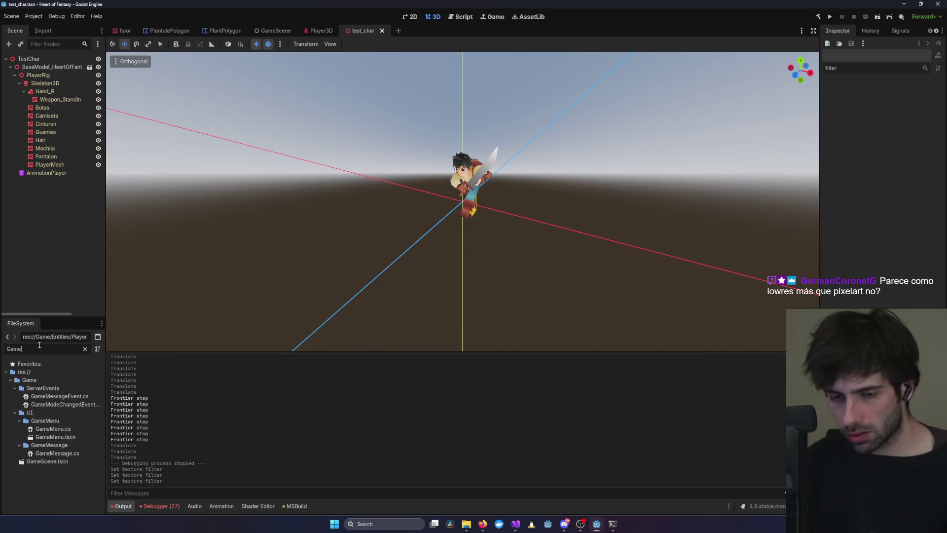
double_click(31, 389)
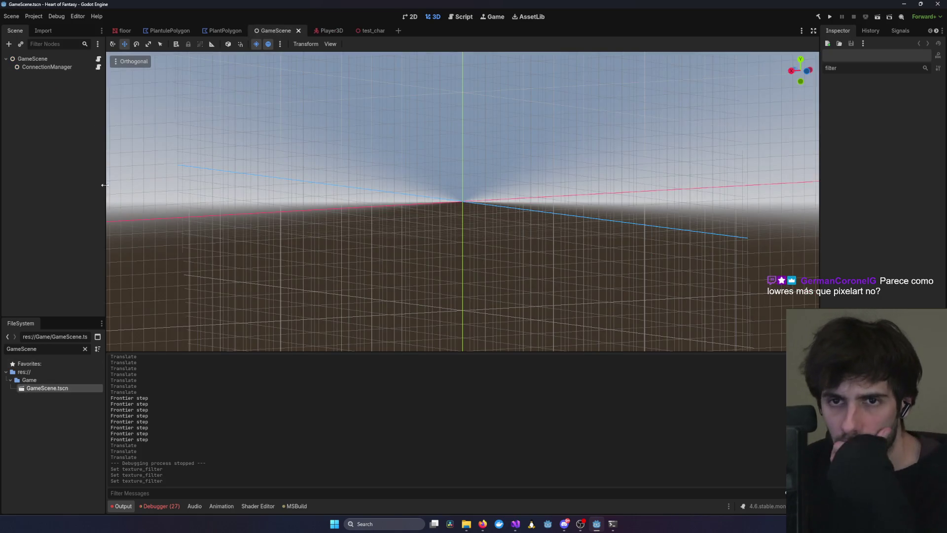
Clear the FileSystem filter, then bring Visual Studio's Git Changes view to the front.
click(84, 349)
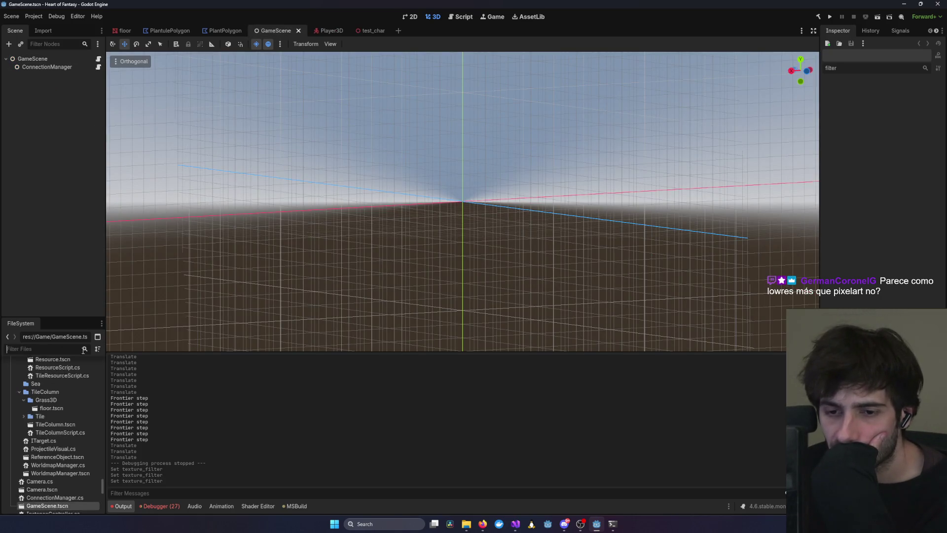
scroll(42, 468, down, 3)
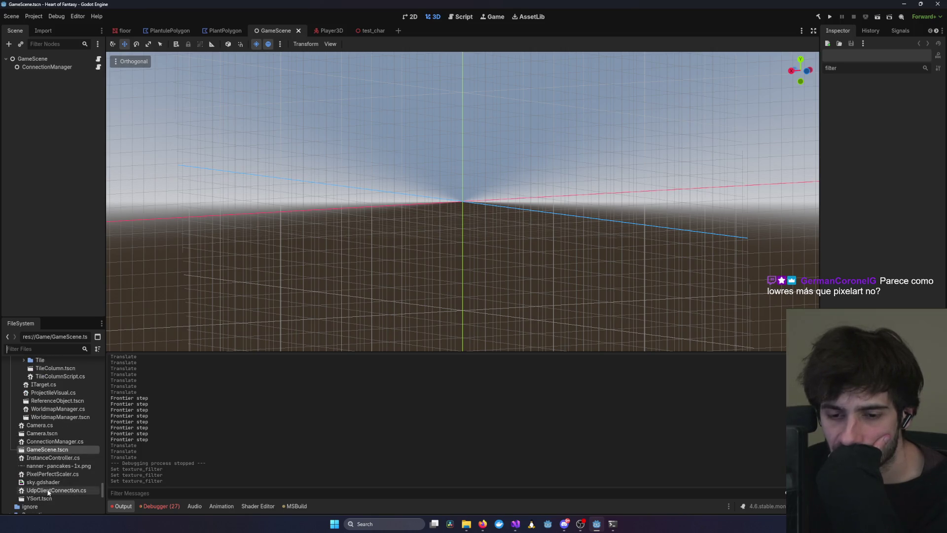
scroll(45, 490, down, 6)
scroll(48, 491, down, 1)
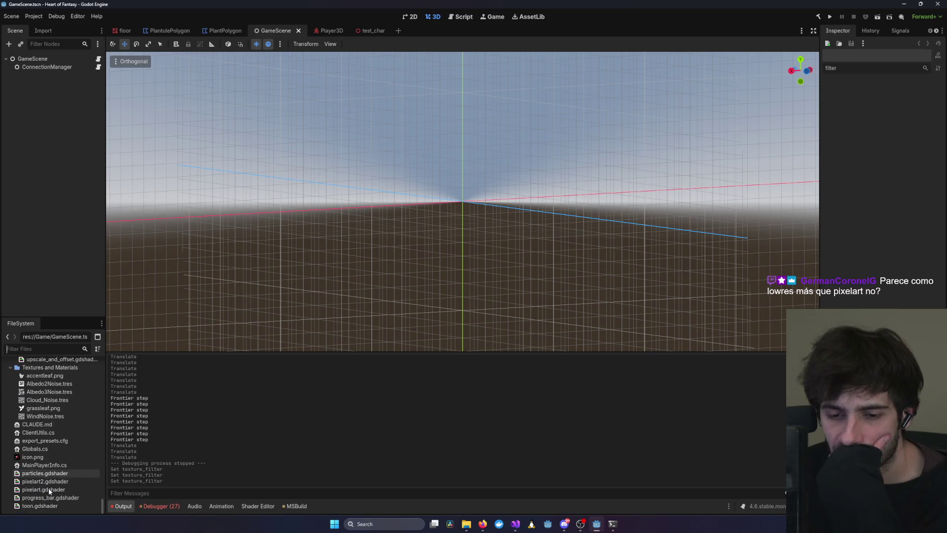
mouse_move(512, 529)
click(732, 474)
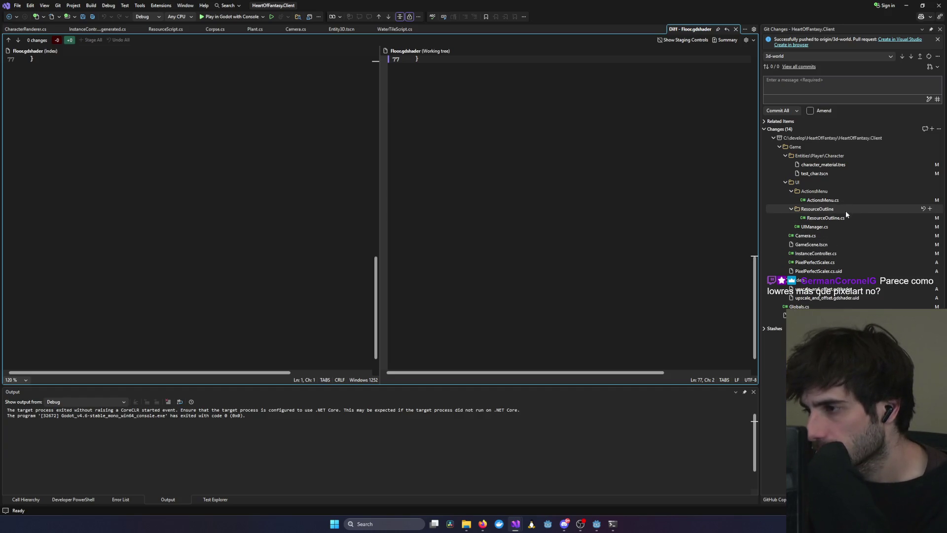
Open PixelPerfectScaler.cs at line 57 and select HeartOfFantasy.Client in Solution Explorer.
double_click(838, 260)
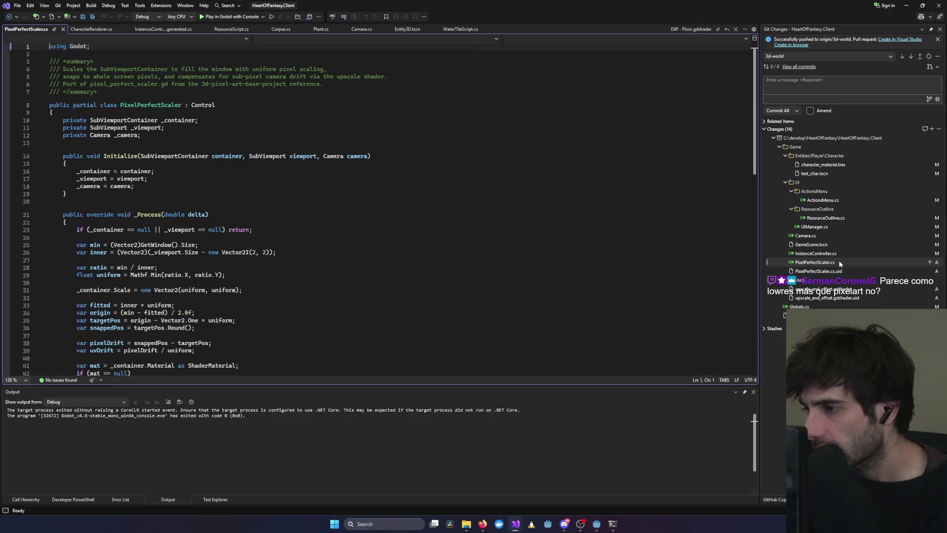
scroll(568, 296, down, 7)
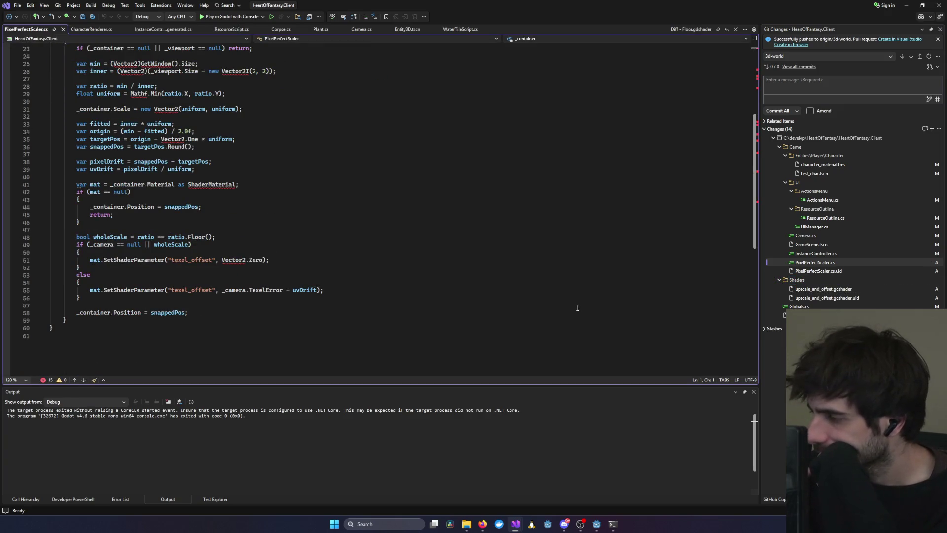
click(577, 307)
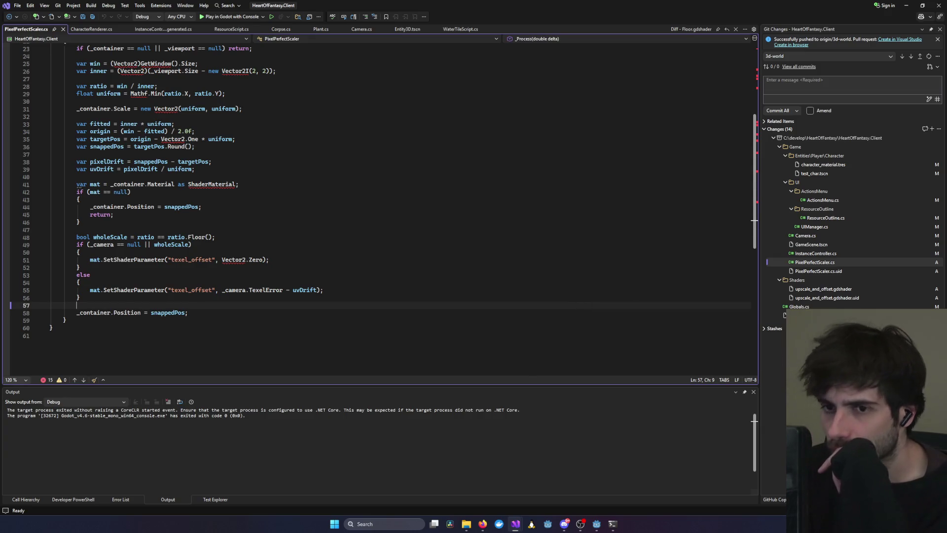
key(ctrl+alt+l)
click(806, 69)
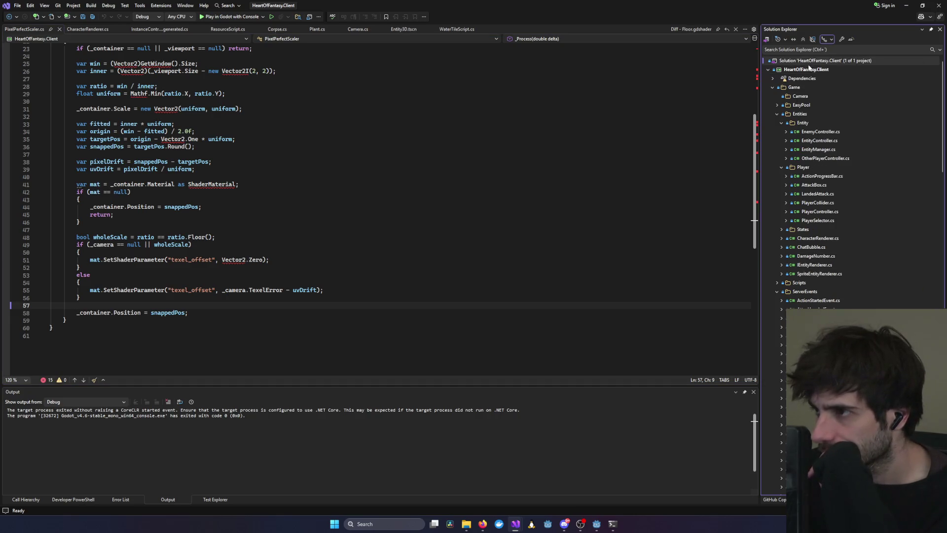
Rebuild the whole HeartOfFantasy.Client project, then launch the game from Godot's Run Project.
key(ctrl+alt+F7)
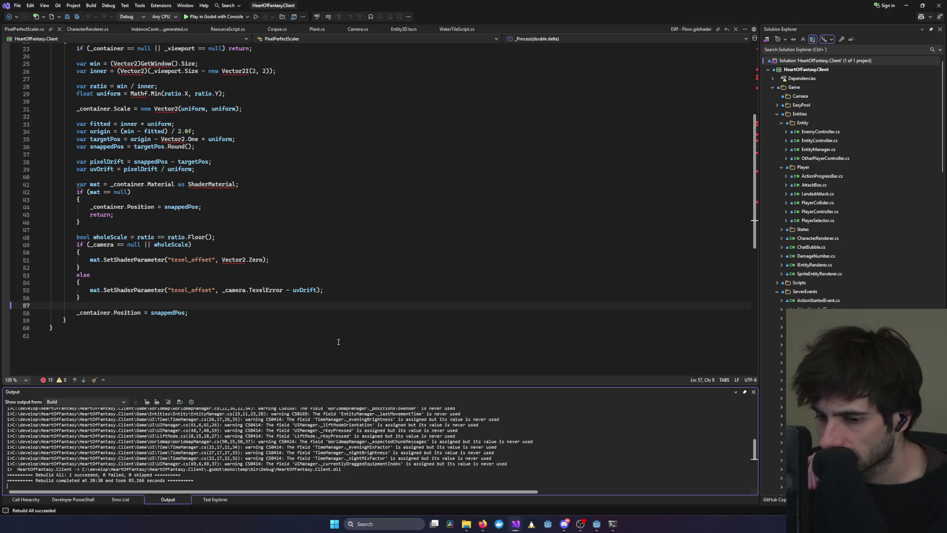
click(340, 267)
scroll(306, 198, up, 7)
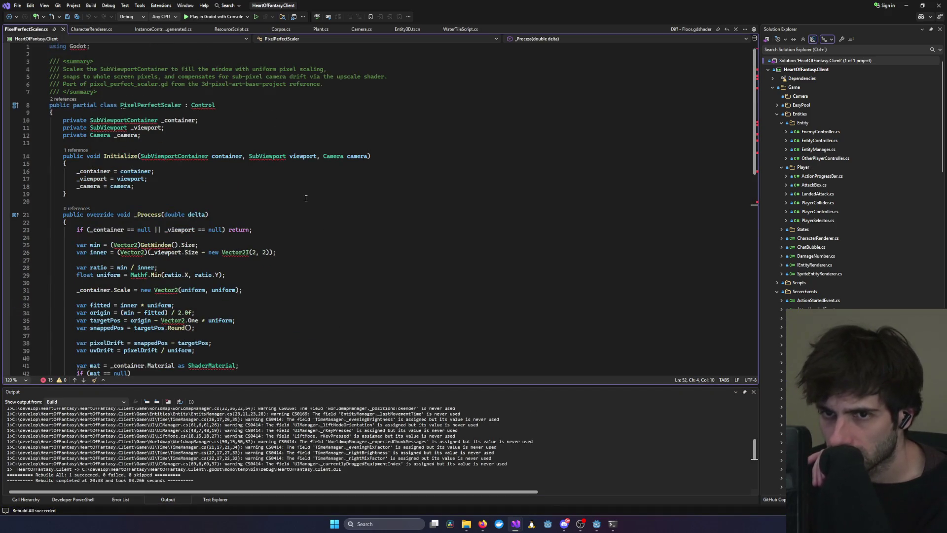
scroll(416, 247, down, 5)
click(416, 208)
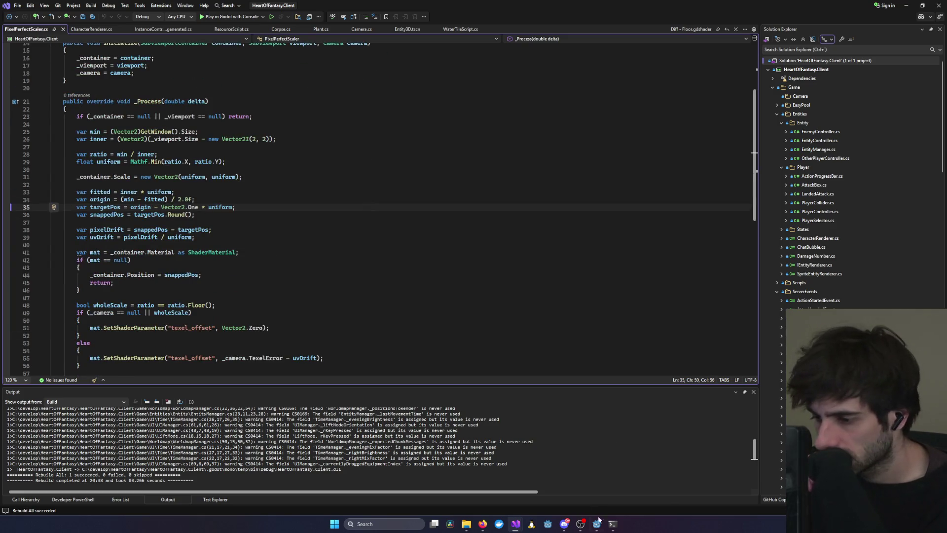
click(597, 523)
click(829, 16)
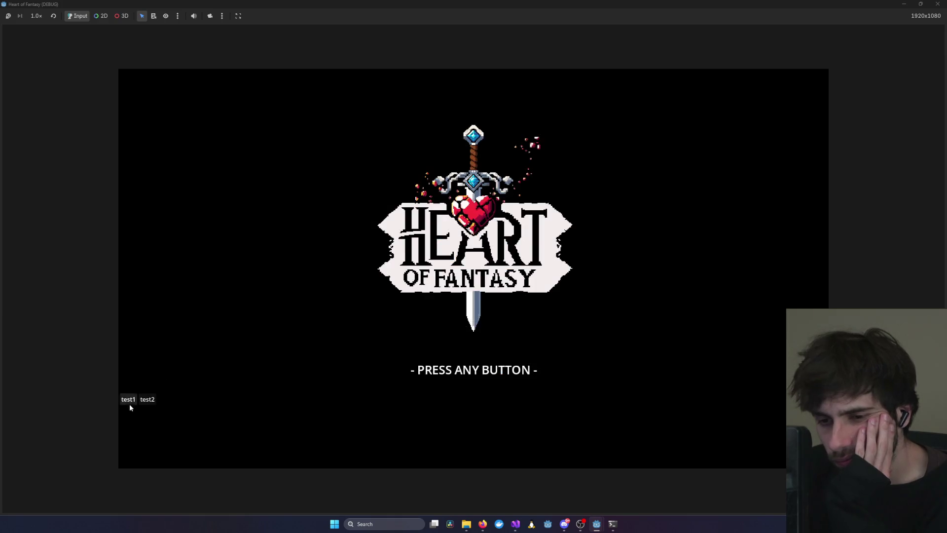
Connect, press PLAY, enter with the character, then close the game from the equipment screen.
click(469, 393)
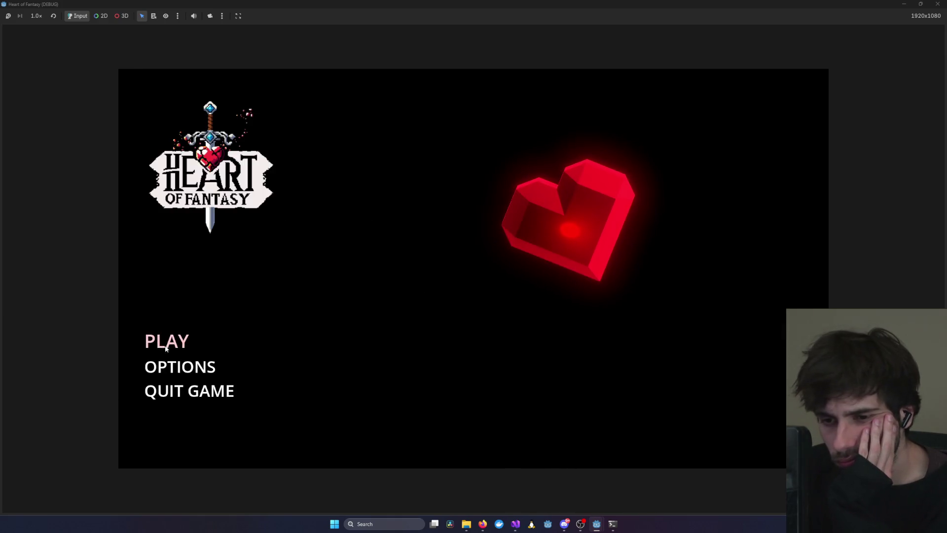
click(163, 341)
click(479, 415)
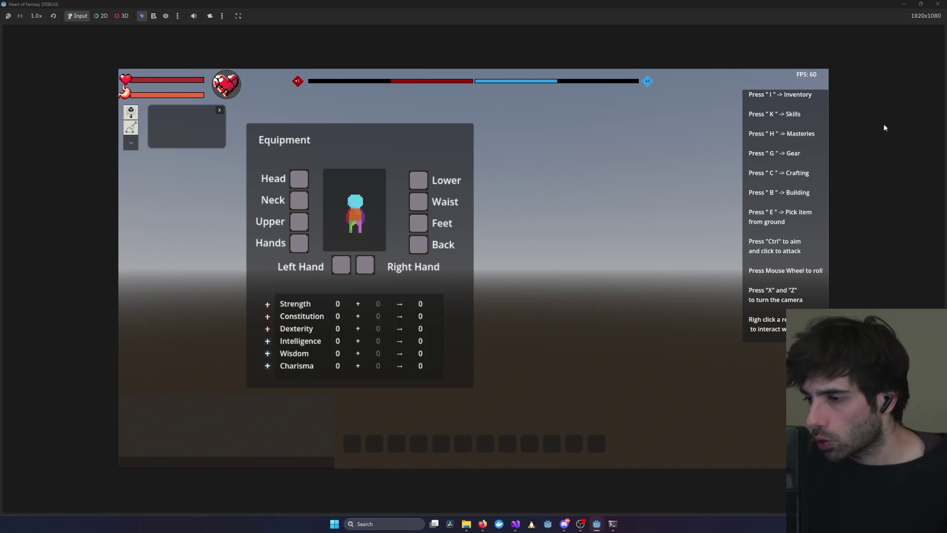
click(938, 4)
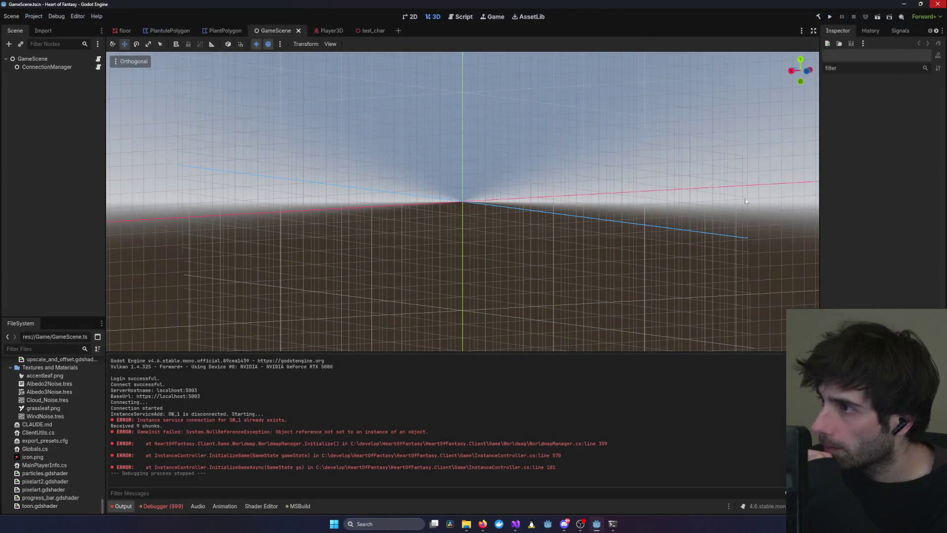
Switch back to Visual Studio and show the Git Changes window with Ctrl+0, Ctrl+G.
key(alt+Tab)
key(alt+Tab)
key(alt+Tab)
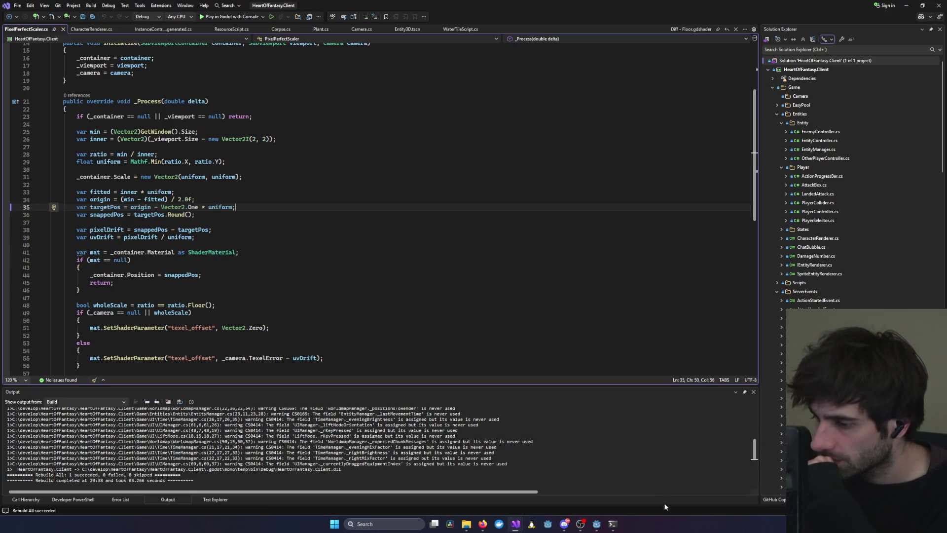
key(ctrl+0)
key(ctrl+g)
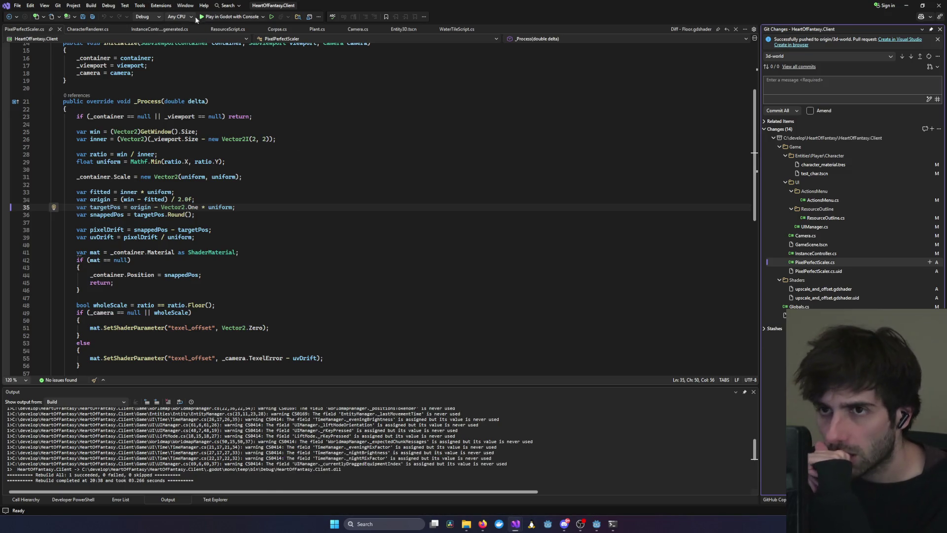
Launch the game under the debugger, then Connect, PLAY, and Play with the existing character.
click(212, 16)
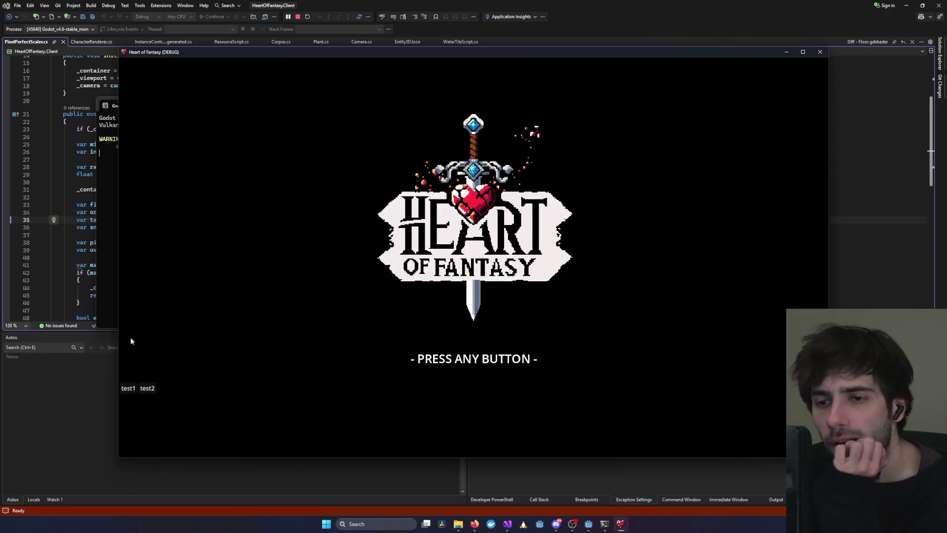
click(131, 340)
click(451, 380)
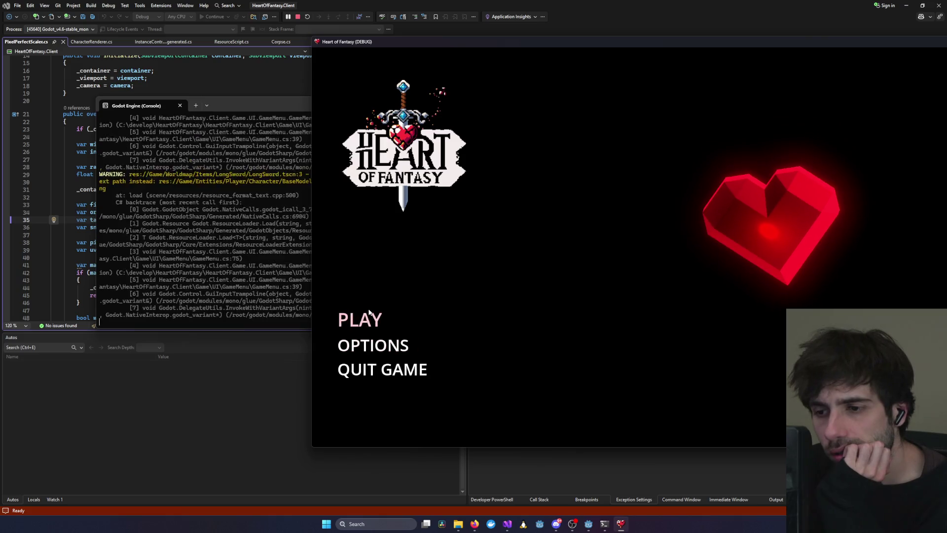
click(354, 321)
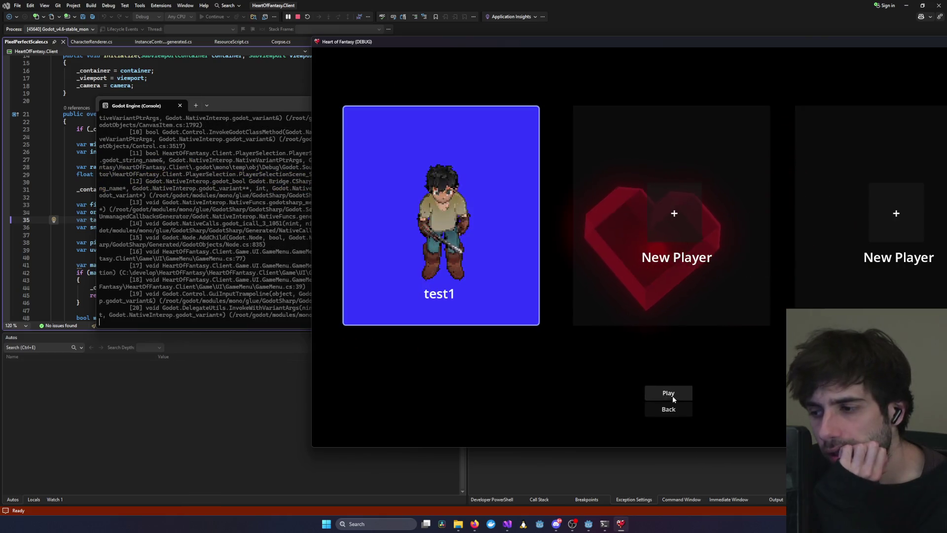
click(672, 396)
click(182, 238)
scroll(271, 273, down, 10)
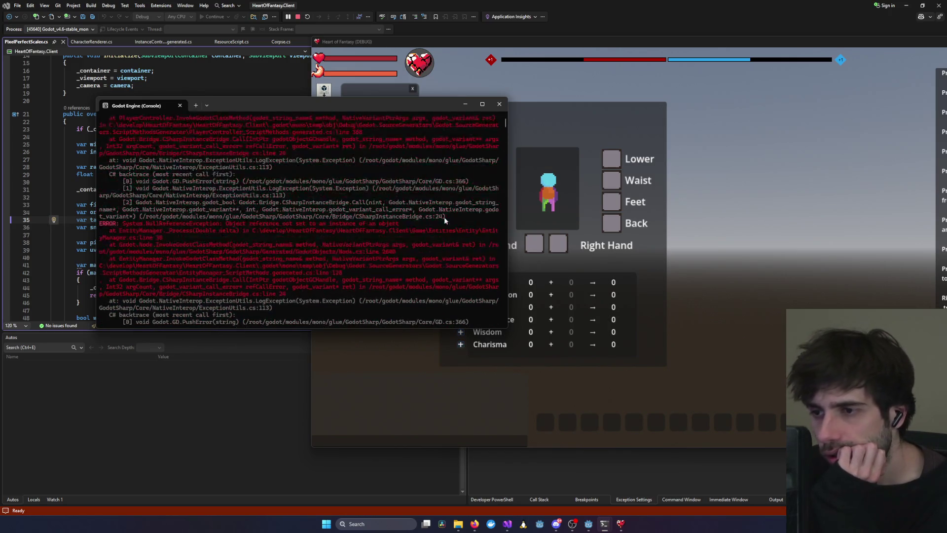
Move the console window down-right, stretch it to full height, and bring it back in front.
mouse_move(316, 106)
mouse_down()
mouse_move(341, 194)
mouse_move(380, 174)
mouse_up()
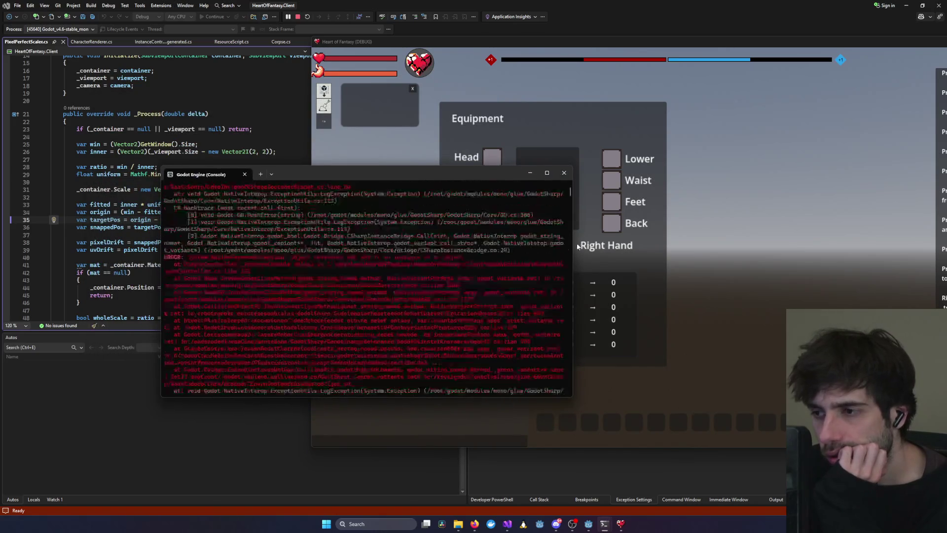
drag(572, 397, 650, 514)
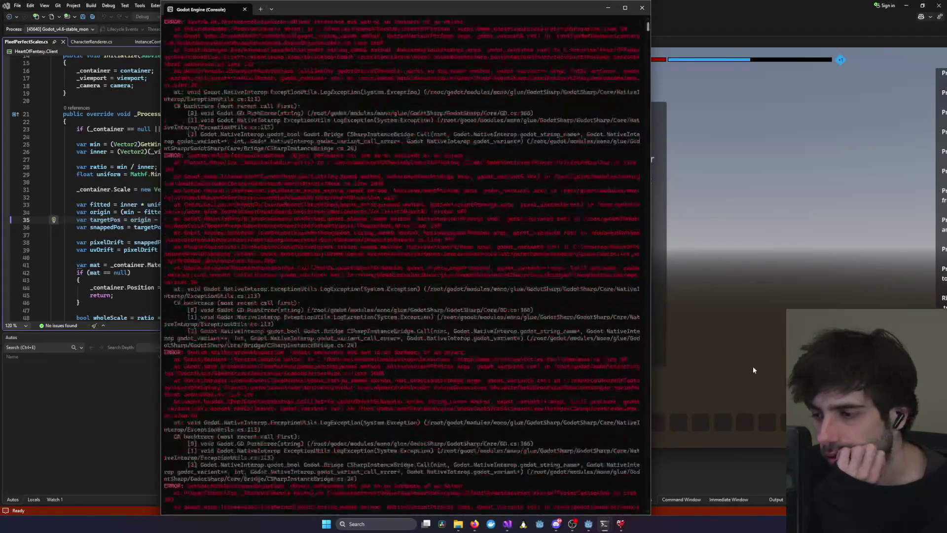
click(753, 375)
click(268, 389)
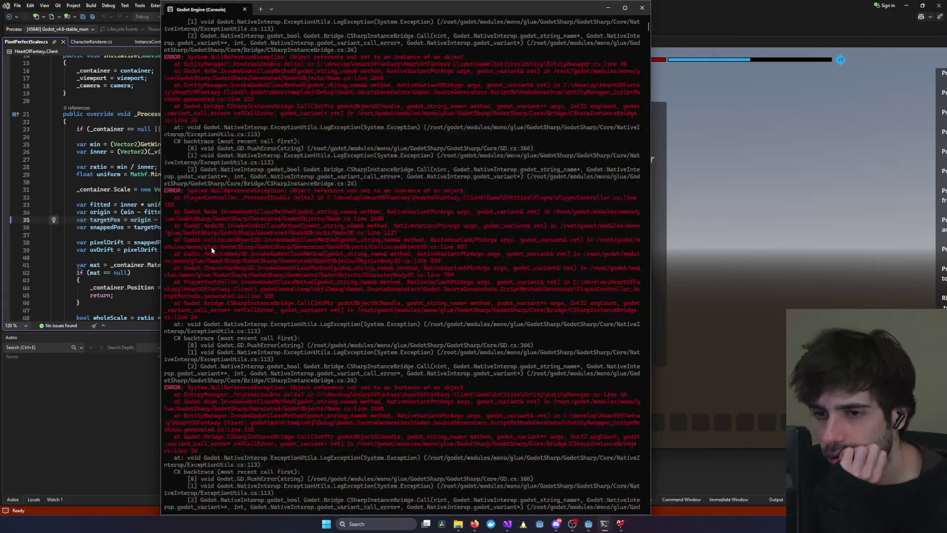